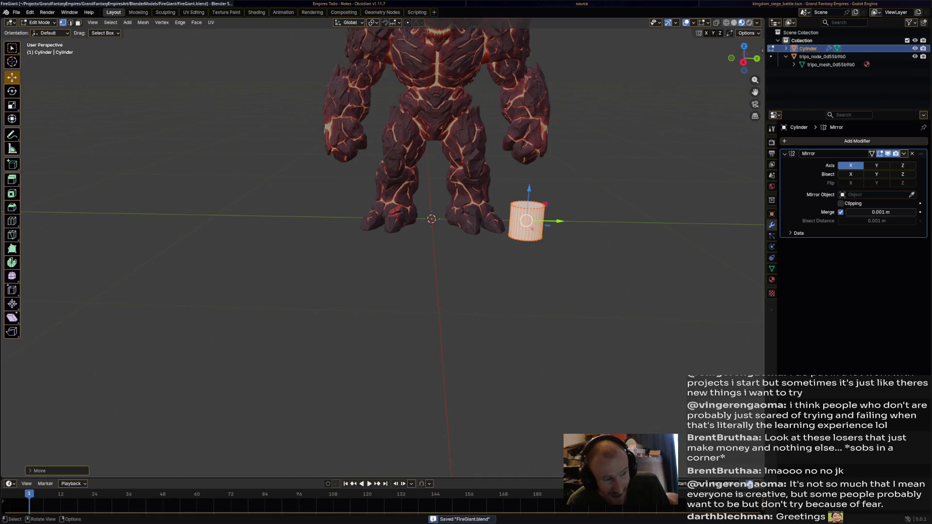
# Shift the cylinder along the Y axis.
pyautogui.press('g')
pyautogui.press('y')
pyautogui.press('Return')
pyautogui.scroll(-6, 384, 252)
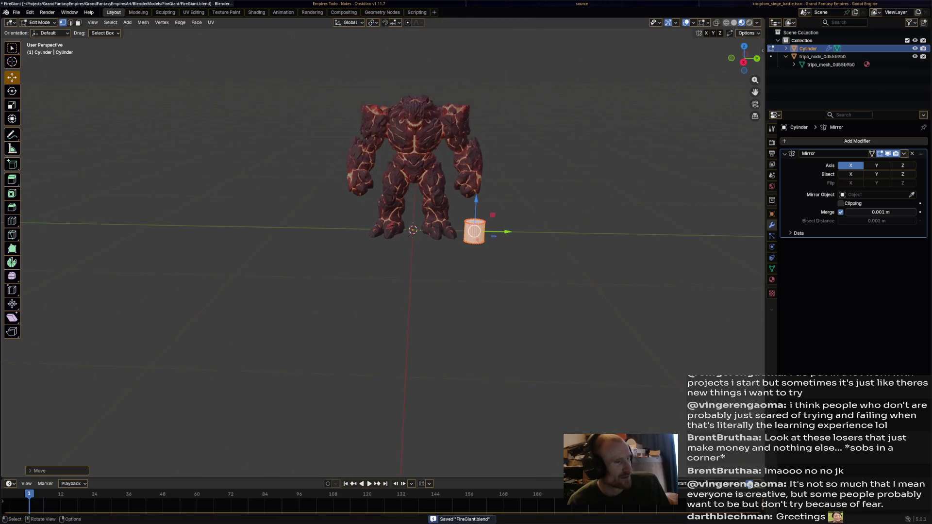
pyautogui.scroll(3, 383, 252)
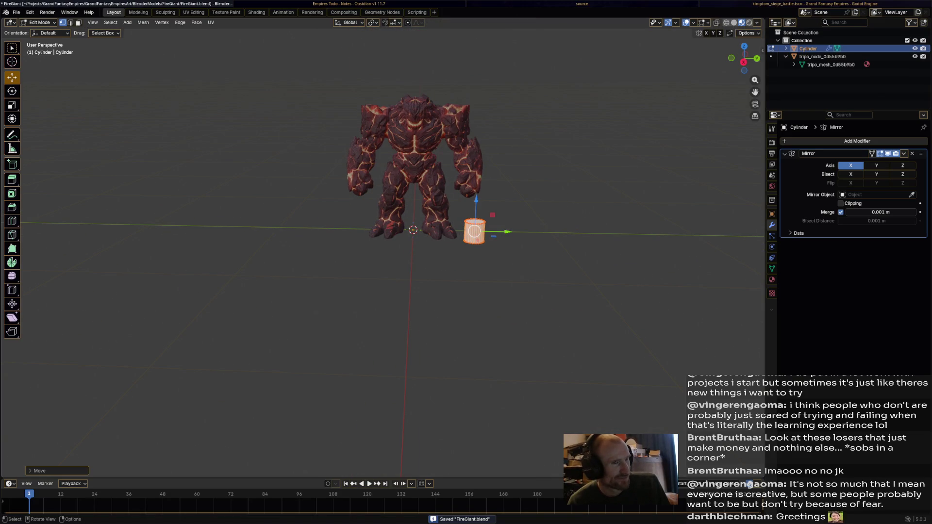
# Enable X-axis mirroring, nudge the cylinder along Y again, and save FireGiant.
pyautogui.click(706, 33)
pyautogui.press('g')
pyautogui.press('y')
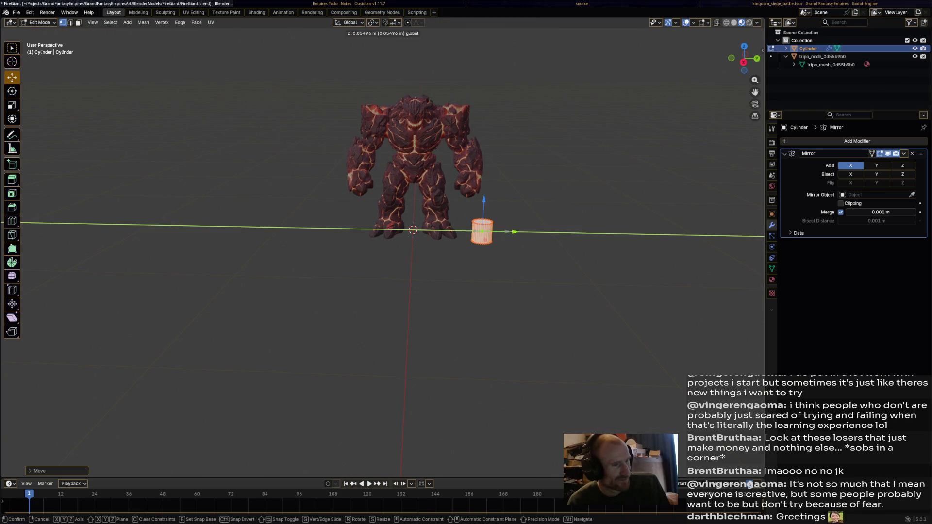
pyautogui.press('Return')
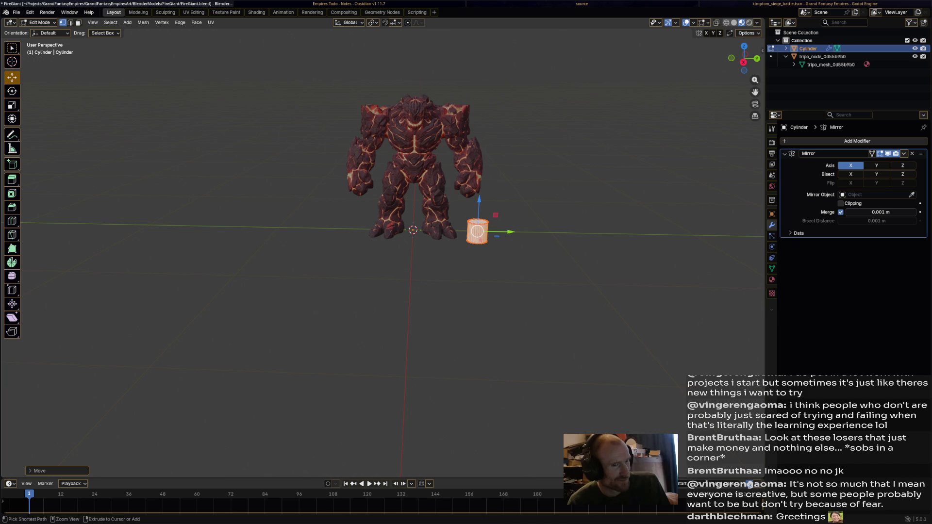
pyautogui.hotkey('ctrl', 's')
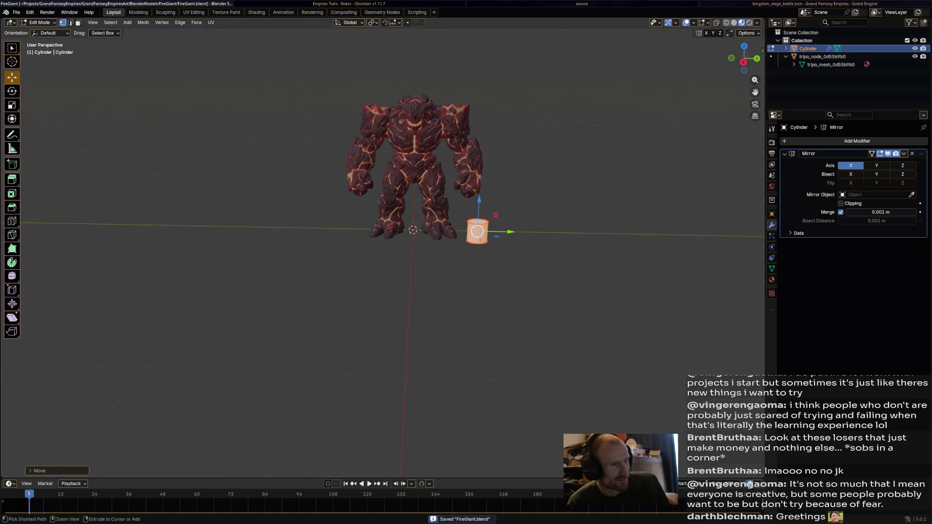
# Return to Object Mode and undo the cylinder changes back to the origin.
pyautogui.press('Tab')
pyautogui.hotkey('ctrl', 'z')
pyautogui.hotkey('ctrl', 'z')
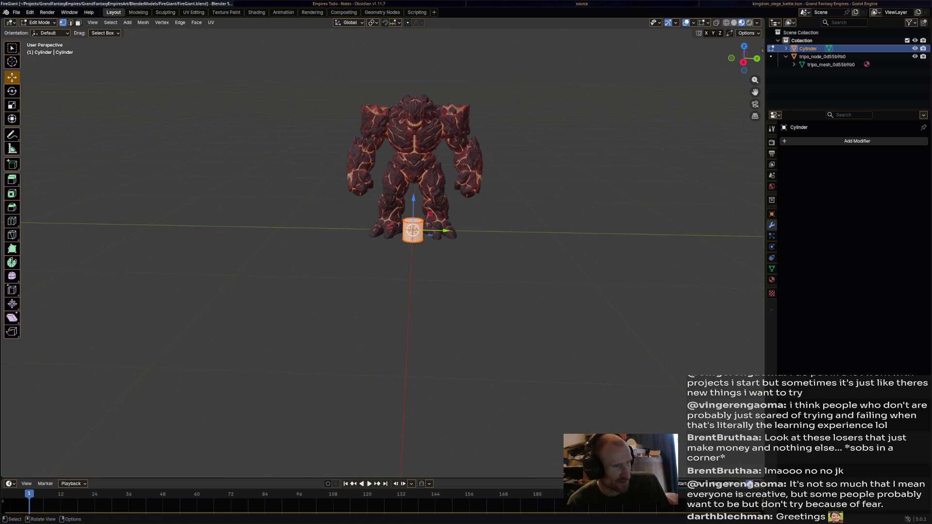
pyautogui.press('KP_Decimal')
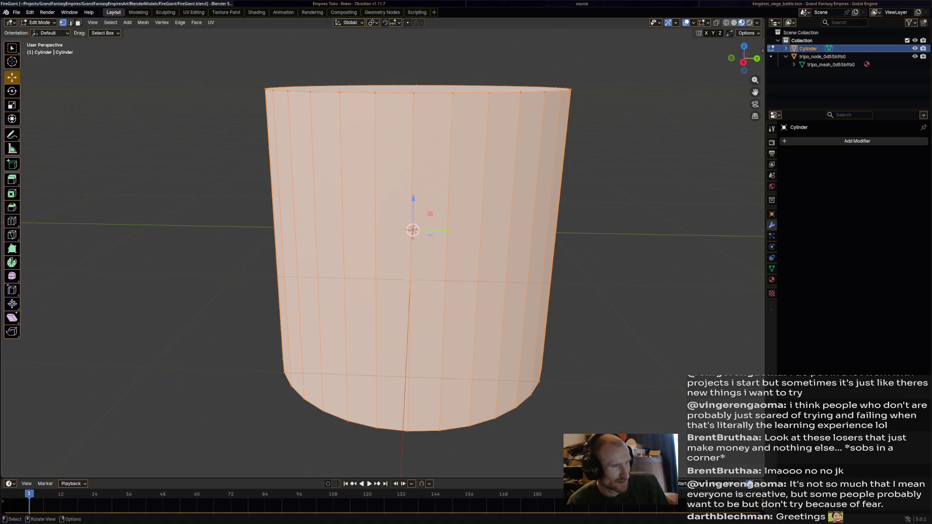
# Switch to Object Mode and add a Mirror modifier to the cylinder.
pyautogui.press('Tab')
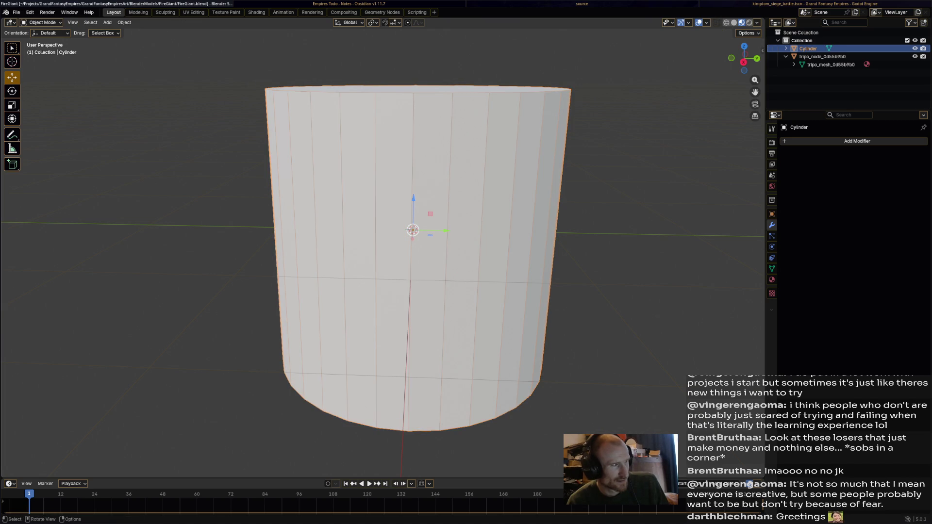
pyautogui.scroll(-4, 384, 243)
pyautogui.scroll(1, 383, 243)
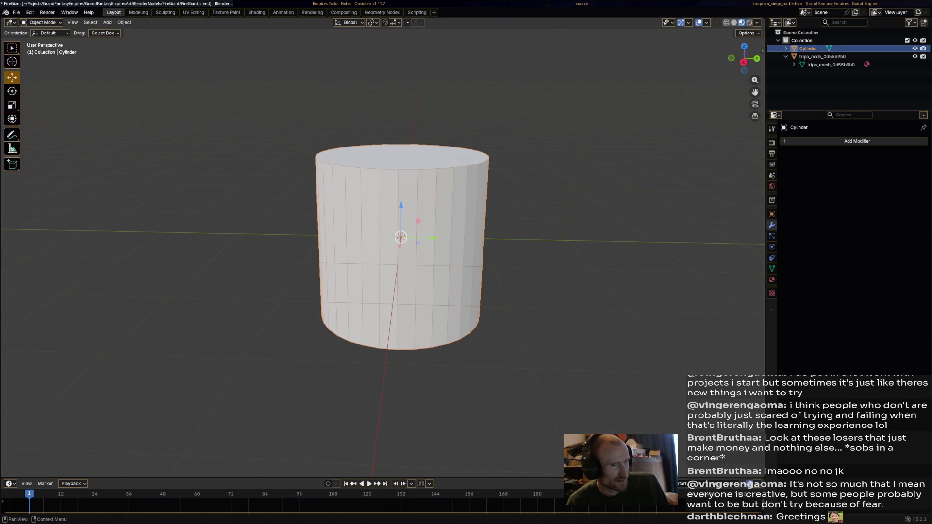
pyautogui.click(801, 141)
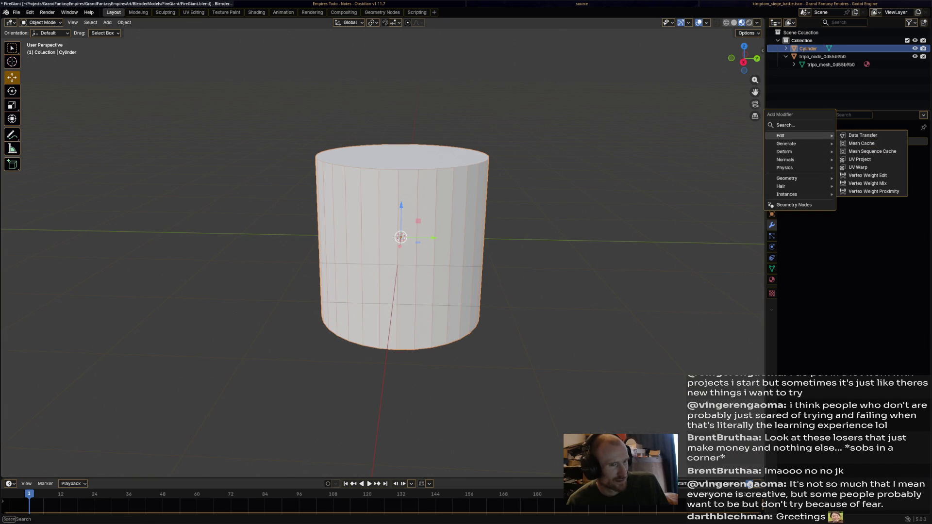
pyautogui.moveTo(801, 143)
pyautogui.click(856, 215)
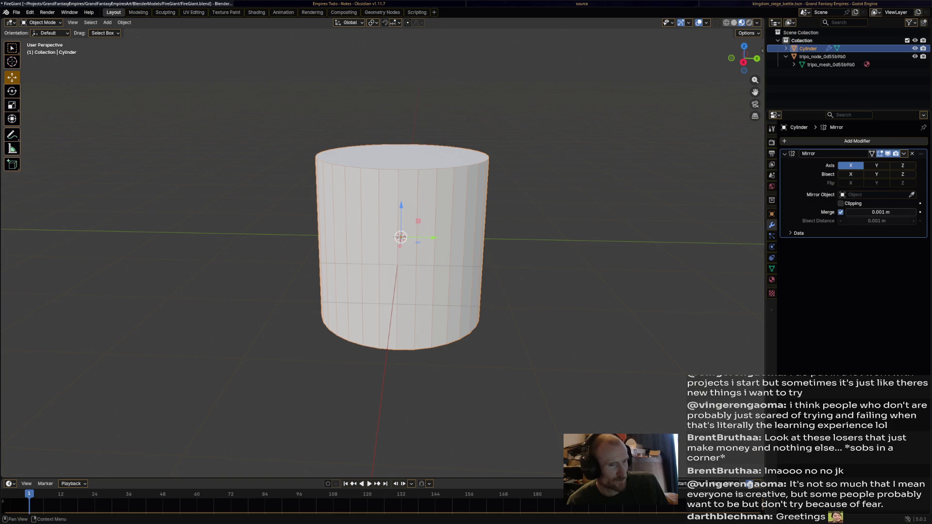
# Select the whole cylinder mesh in Edit Mode and drag it right of the giant.
pyautogui.press('Tab')
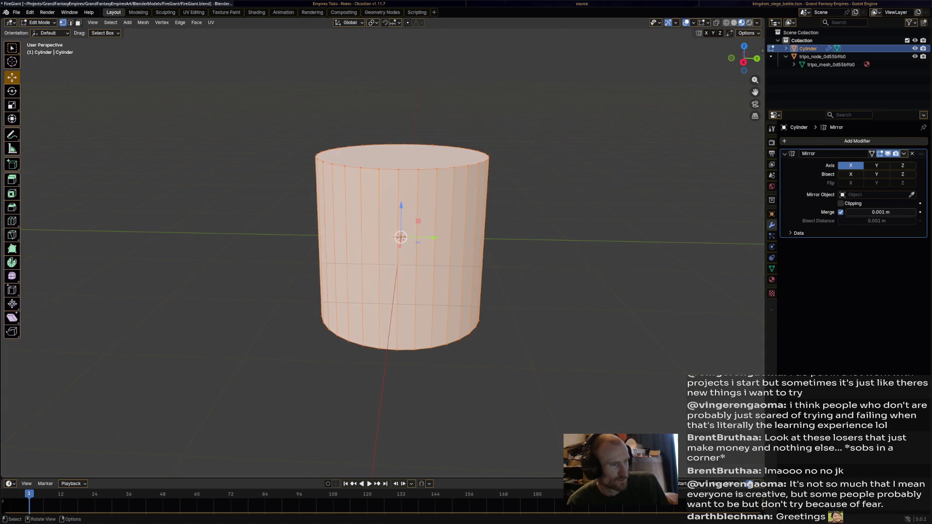
pyautogui.press('a')
pyautogui.moveTo(401, 237); pyautogui.dragTo(549, 240)
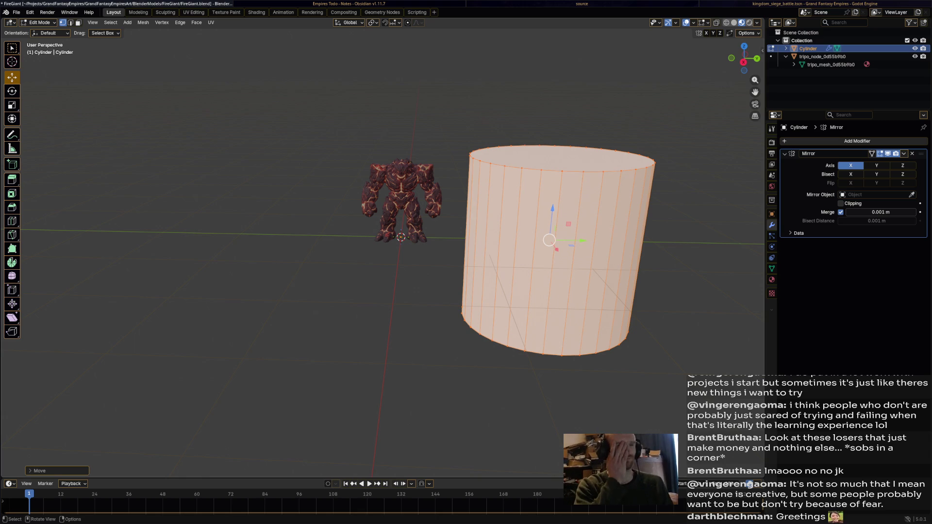
# Undo the mesh move, return to Object Mode and remove the Mirror modifier.
pyautogui.hotkey('ctrl', 'z')
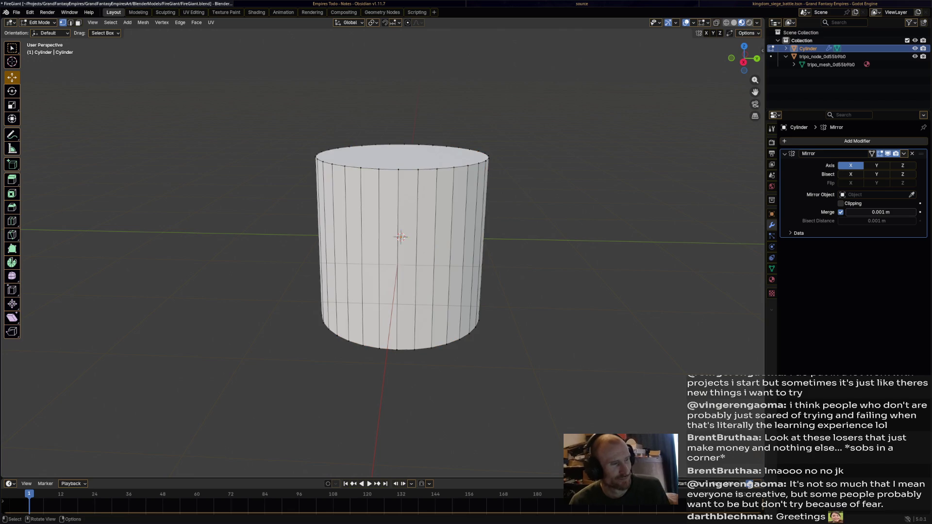
pyautogui.click(39, 22)
pyautogui.click(45, 31)
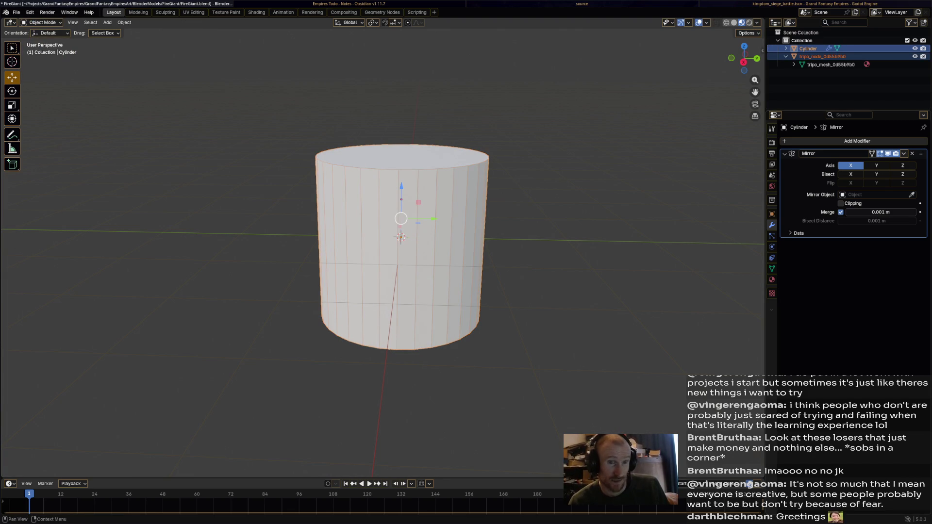
pyautogui.hotkey('ctrl', 'x')
# Shrink the cylinder to a tiny size, move it aside, then delete it.
pyautogui.click(808, 49)
pyautogui.press('s')
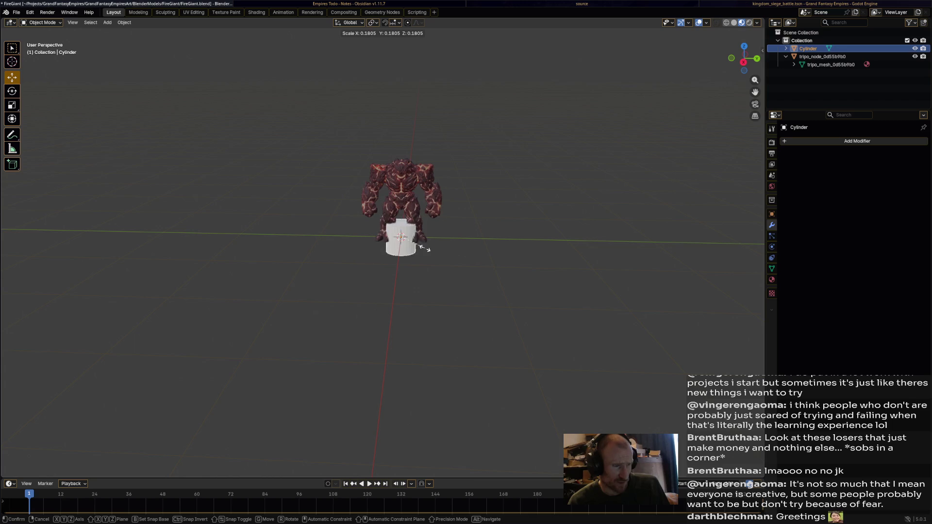
pyautogui.click(418, 228)
pyautogui.scroll(4, 418, 228)
pyautogui.moveTo(451, 228); pyautogui.dragTo(528, 228)
pyautogui.press('x')
pyautogui.click(528, 260)
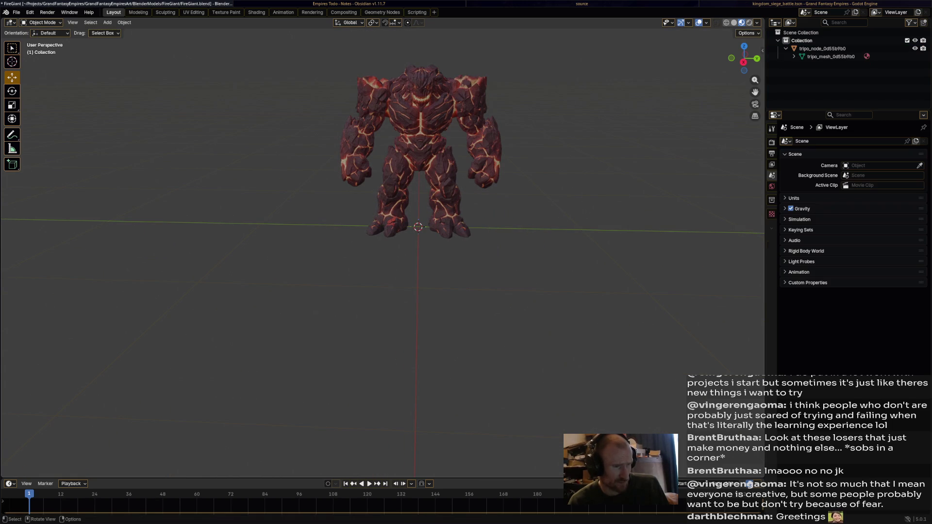
# Add a plane mesh, undo it, and add a cube mesh instead.
pyautogui.click(124, 23)
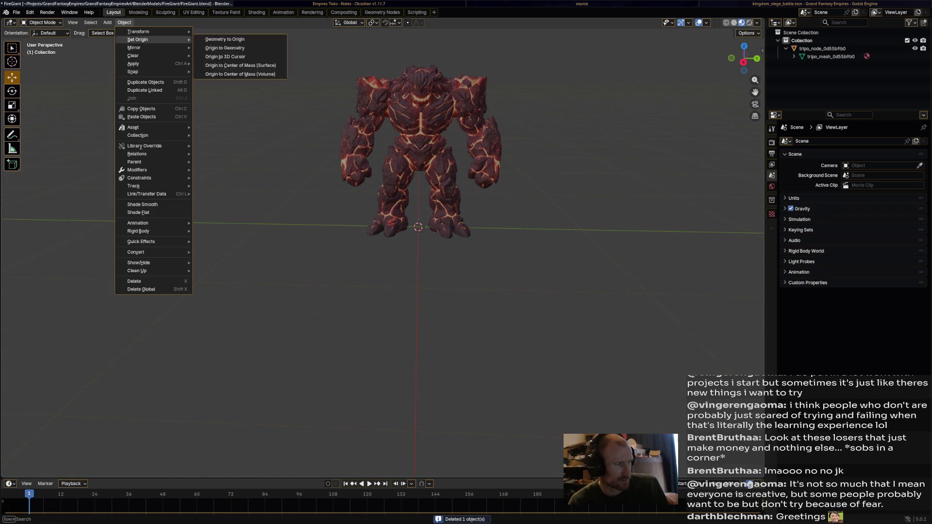
pyautogui.click(107, 23)
pyautogui.moveTo(121, 31)
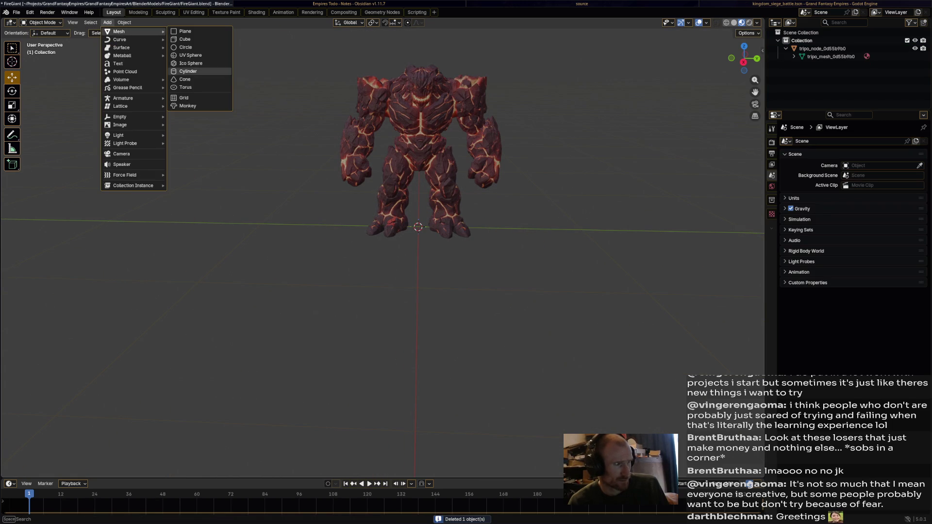
pyautogui.click(185, 31)
pyautogui.hotkey('ctrl', 'z')
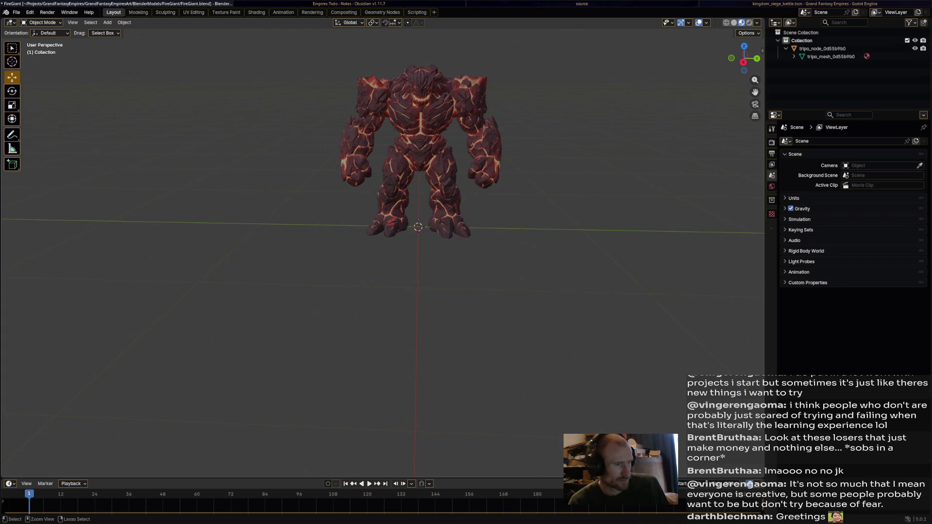
pyautogui.click(107, 22)
pyautogui.moveTo(121, 31)
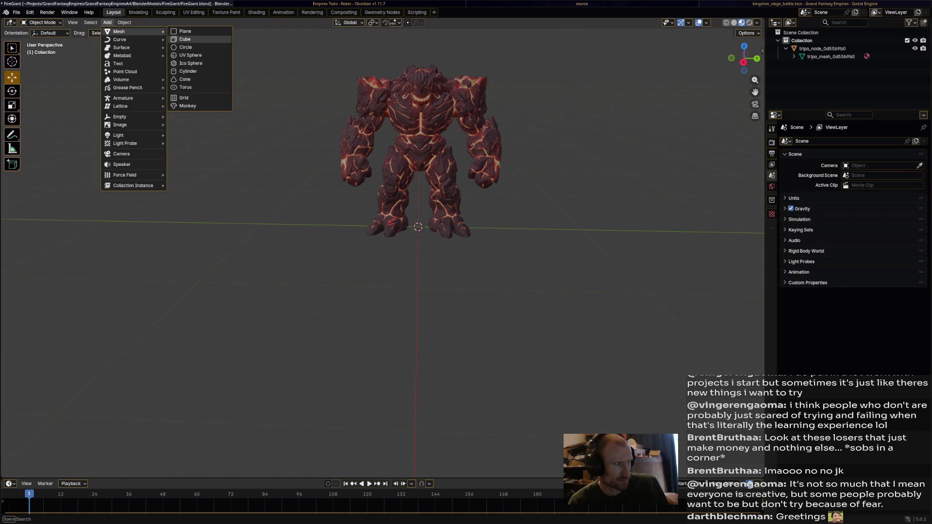
pyautogui.click(185, 39)
pyautogui.scroll(-8, 185, 39)
pyautogui.scroll(5, 388, 242)
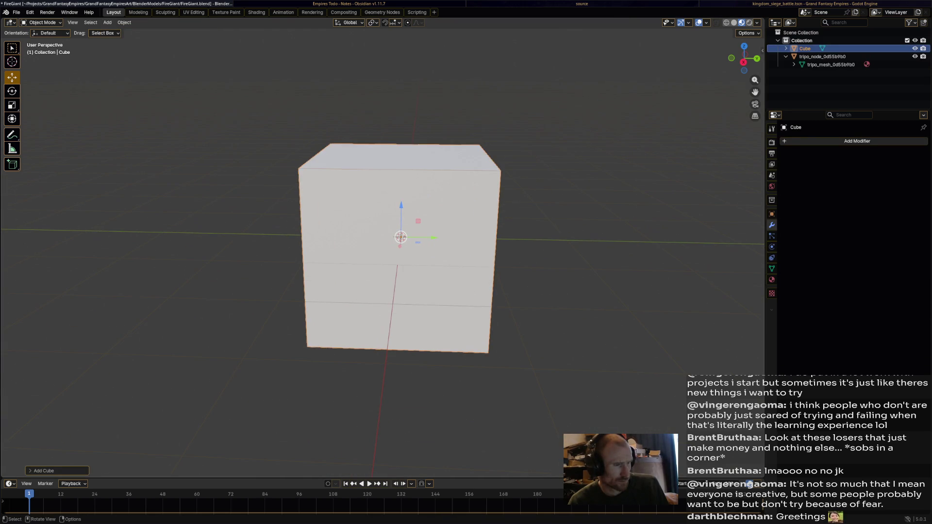
# Cancel the cube move, save, and add a Mirror modifier to the cube.
pyautogui.press('g')
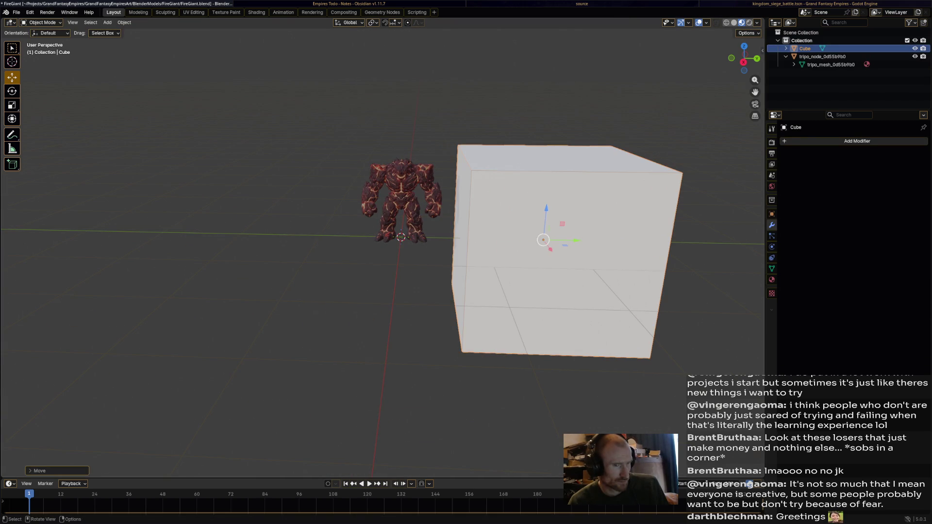
pyautogui.press('Escape')
pyautogui.hotkey('ctrl', 's')
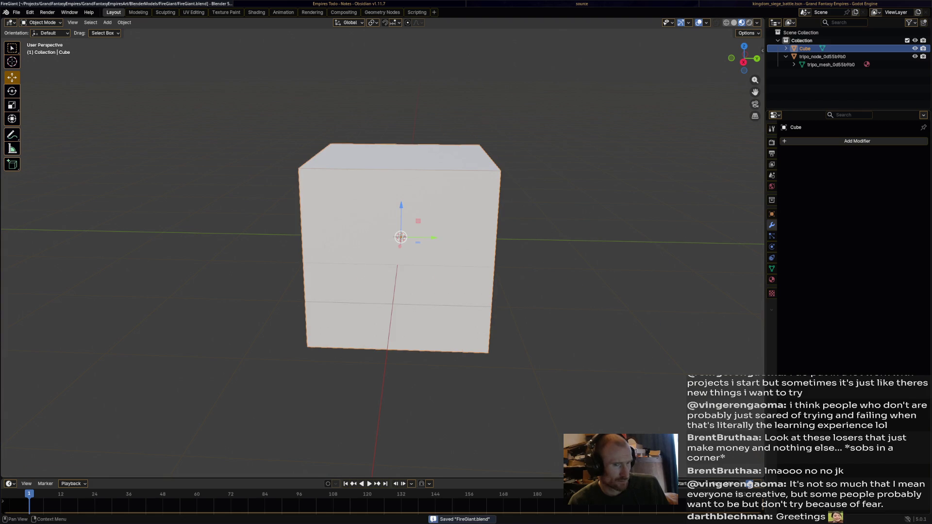
pyautogui.click(857, 141)
pyautogui.moveTo(806, 138)
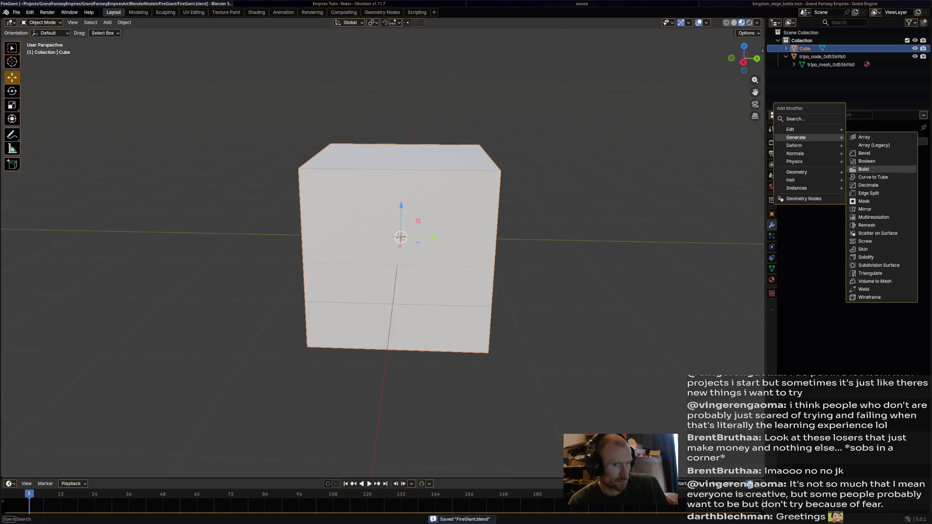
pyautogui.click(867, 210)
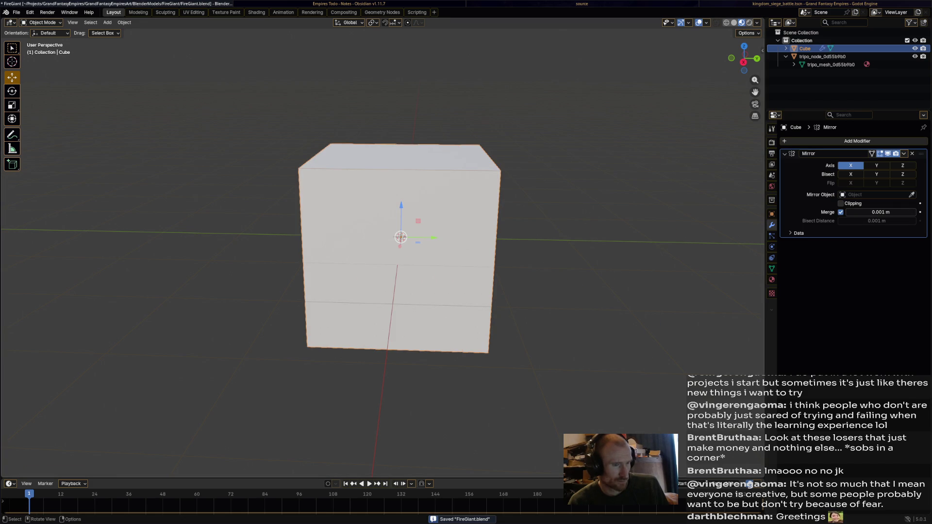
pyautogui.moveTo(400, 237)
pyautogui.keyDown('shift'); pyautogui.mouseDown(button='middle')
pyautogui.moveTo(497, 237)
pyautogui.moveTo(400, 237)
pyautogui.mouseUp(button='middle'); pyautogui.keyUp('shift')
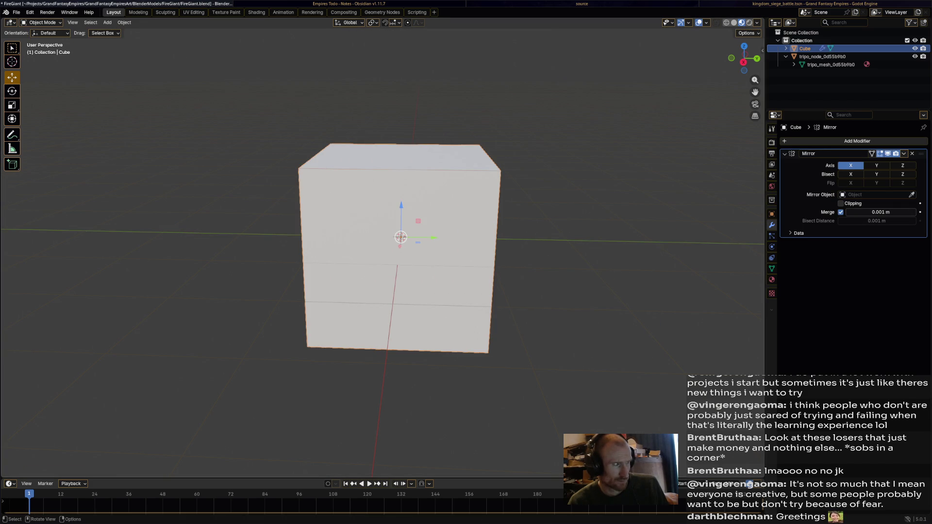
# Enter Edit Mode and move the whole cube mesh along Y to the right.
pyautogui.click(41, 22)
pyautogui.click(42, 41)
pyautogui.press('g')
pyautogui.press('y')
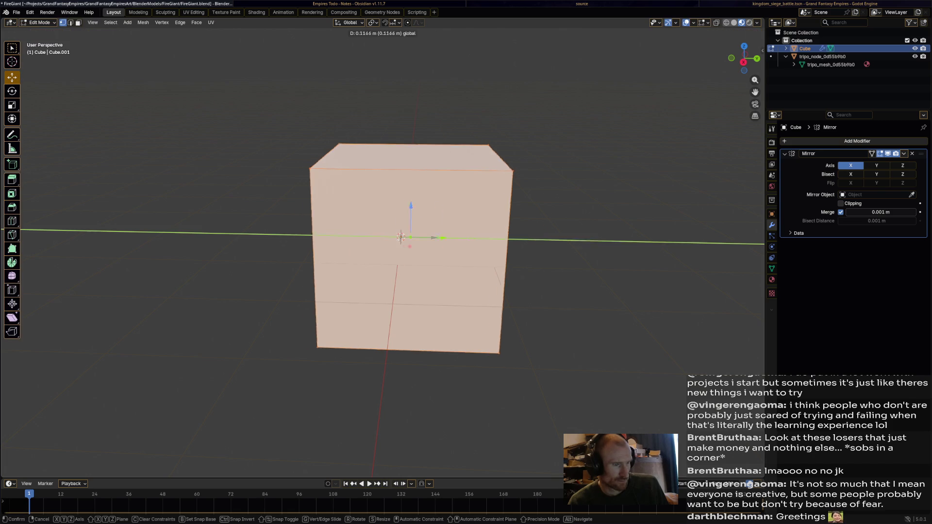
pyautogui.press('Return')
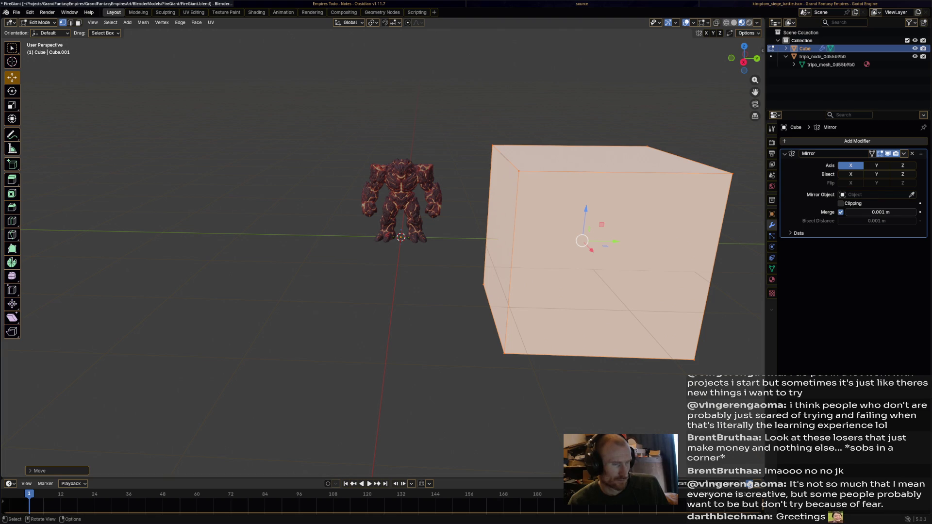
# Delete all the cube's vertices and save the blend file.
pyautogui.press('x')
pyautogui.click(590, 146)
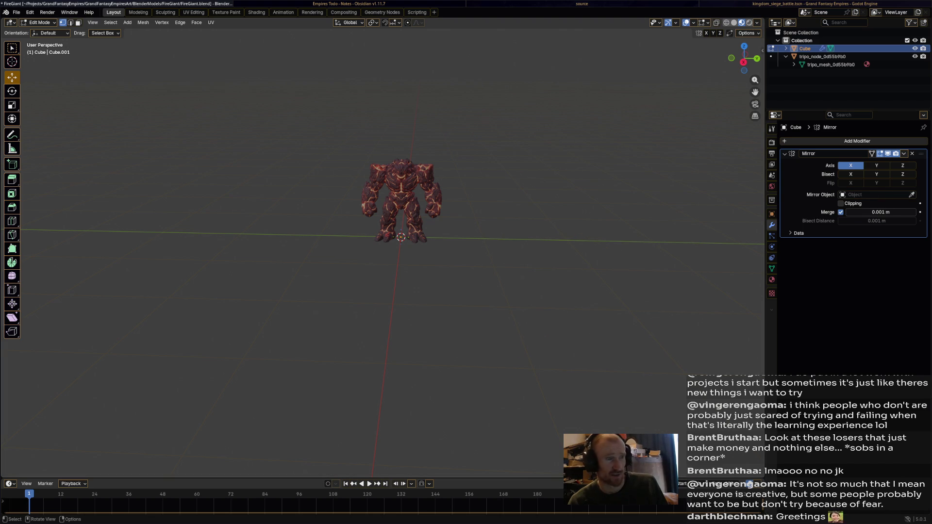
pyautogui.hotkey('ctrl', 's')
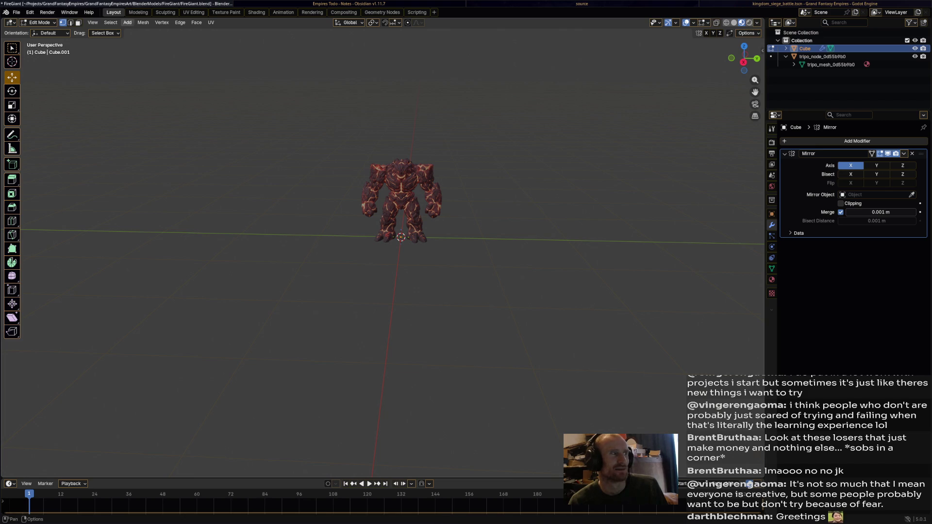
# Add another cube and drag it to the giant's right.
pyautogui.click(127, 23)
pyautogui.click(138, 39)
pyautogui.moveTo(401, 238); pyautogui.dragTo(535, 240)
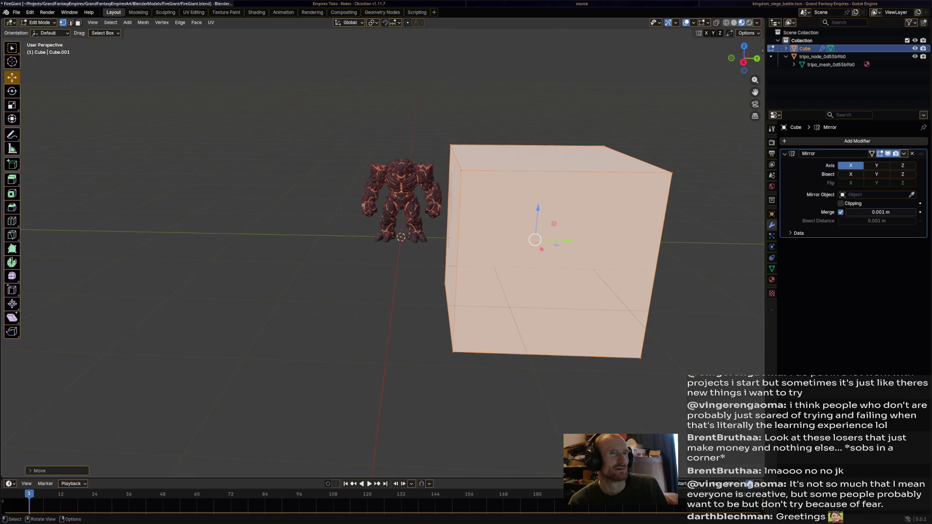
# Delete the new cube's vertices, save FireGiant.blend, and switch to a browser window.
pyautogui.press('x')
pyautogui.click(485, 317)
pyautogui.hotkey('ctrl', 's')
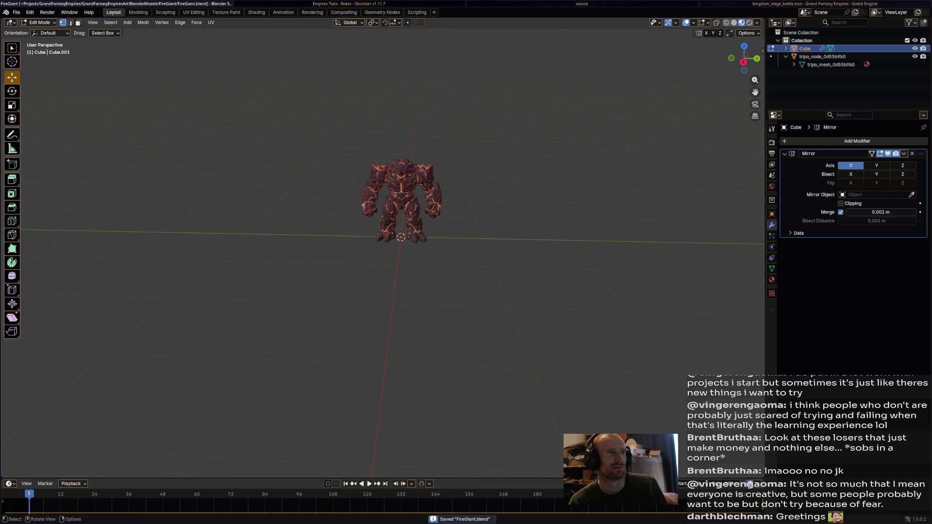
pyautogui.hotkey('alt', 'Tab')
pyautogui.hotkey('alt', 'Tab')
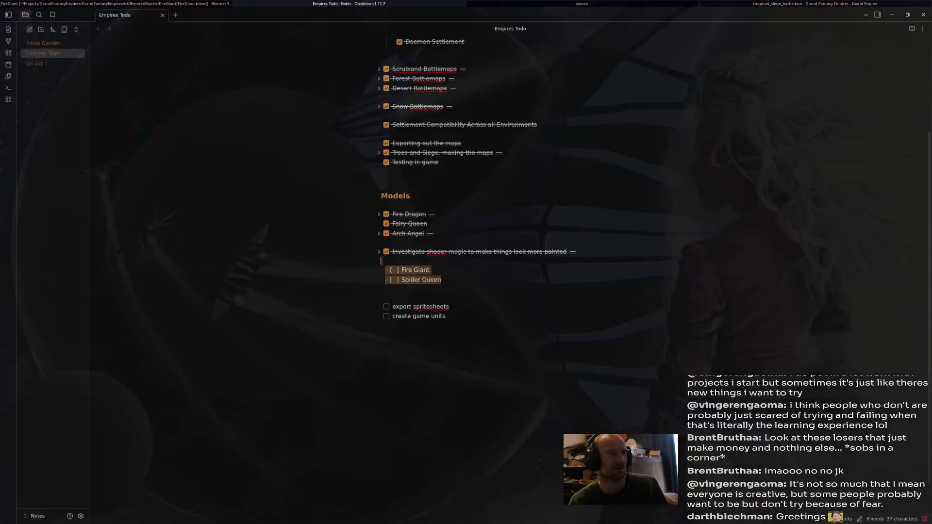
pyautogui.press('super+b')
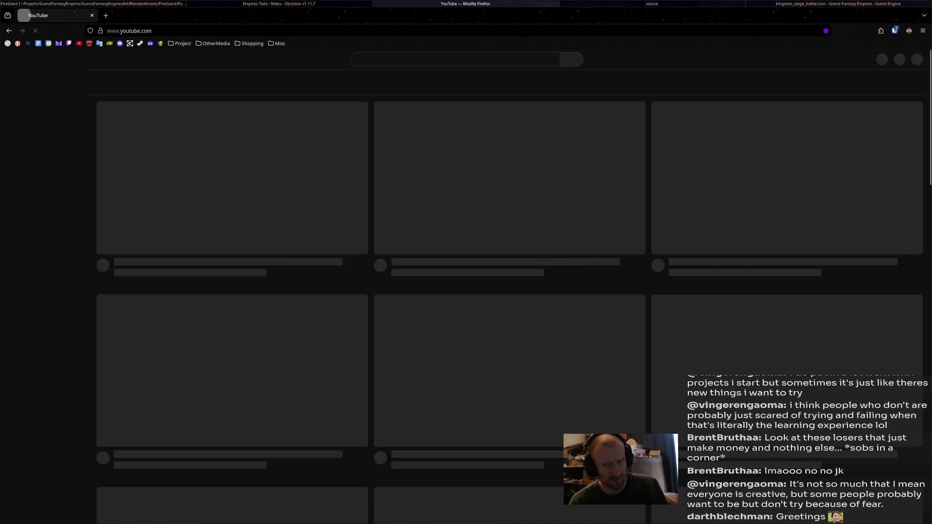
# Search YouTube for 'blender mirror modifier' and play the Blender Basics mirroring video unmuted.
pyautogui.write('b')
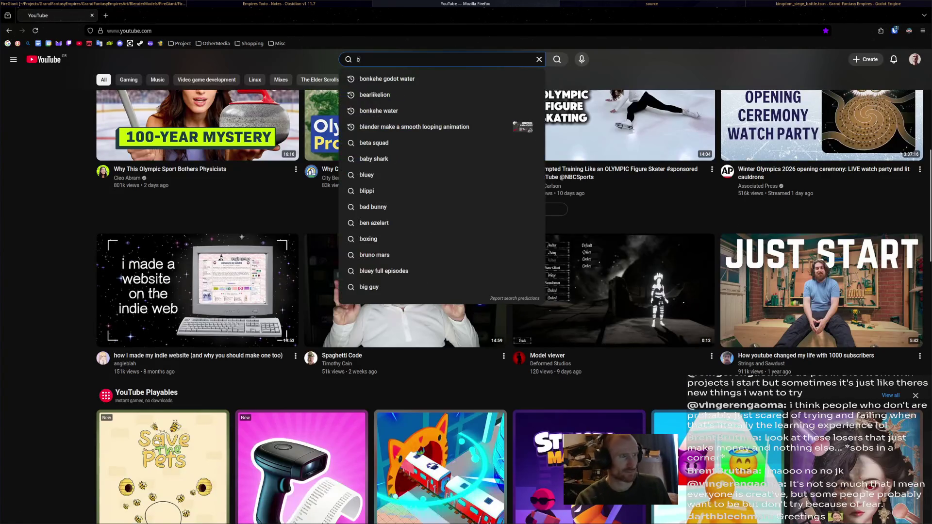
pyautogui.write('lender mir')
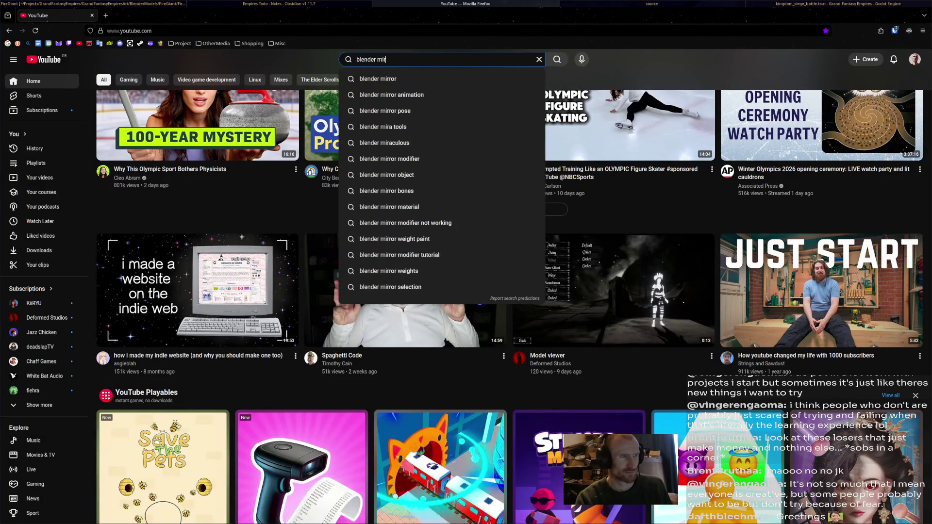
pyautogui.write('ror modifier')
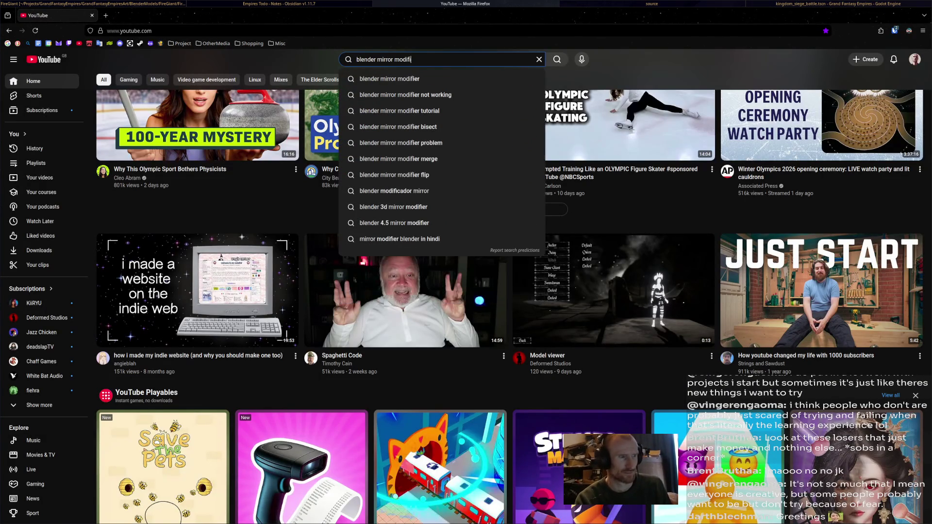
pyautogui.press('Return')
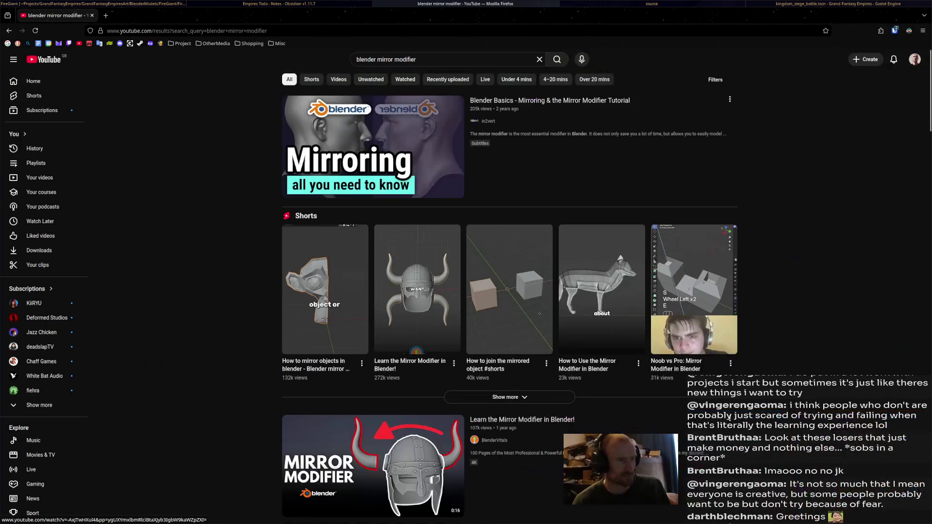
pyautogui.click(365, 148)
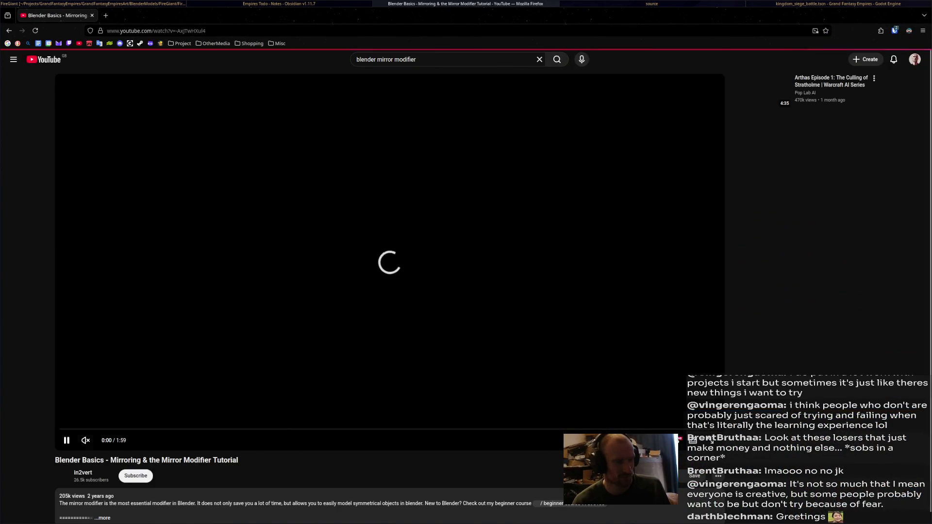
pyautogui.press('m')
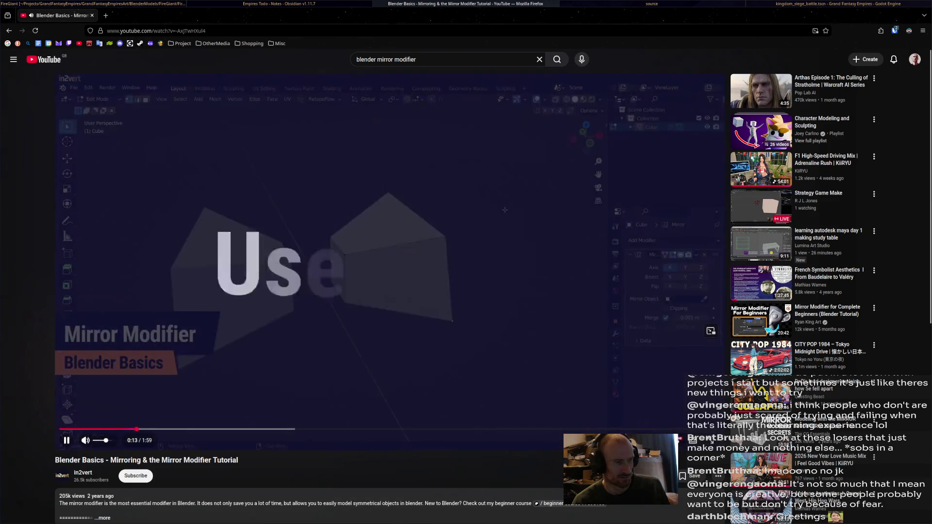
# Pause the tutorial, return to Blender, and save the blend file.
pyautogui.click(370, 224)
pyautogui.press('super+Left')
pyautogui.press('super+Left')
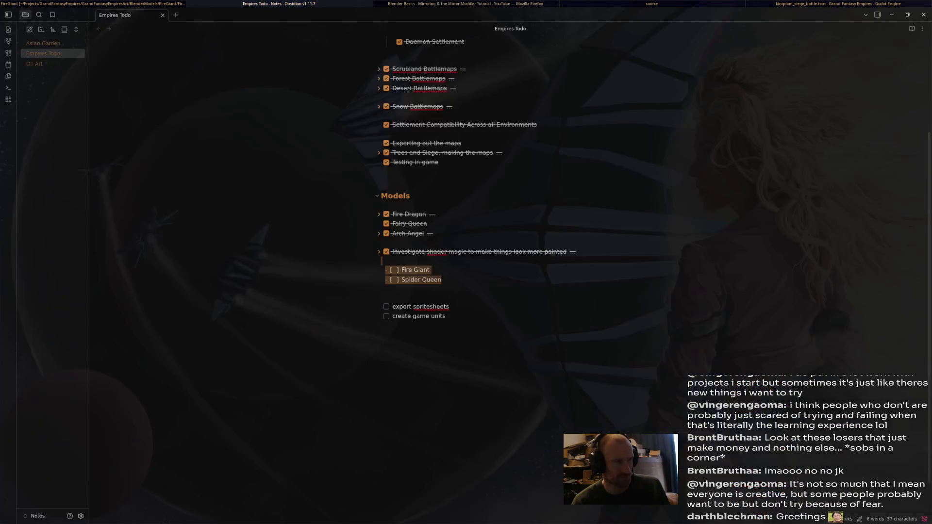
pyautogui.scroll(3, 384, 243)
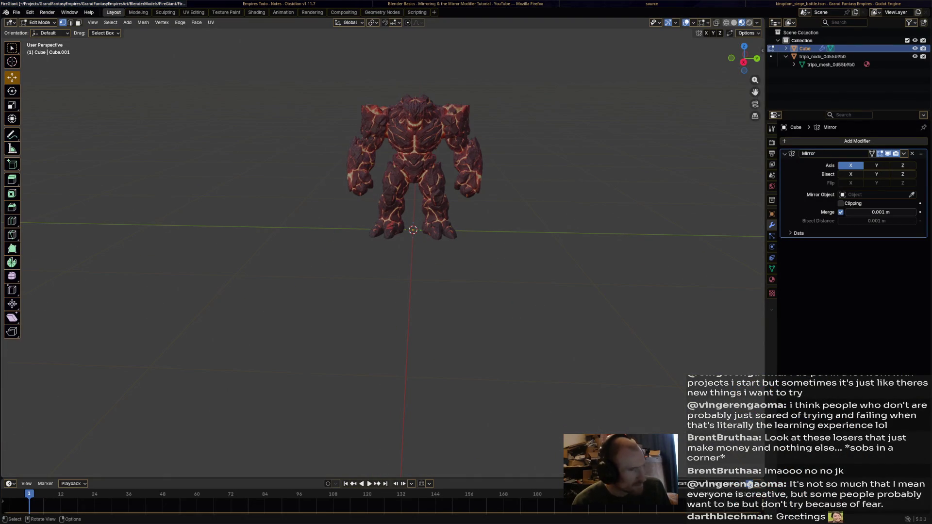
pyautogui.hotkey('ctrl', 's')
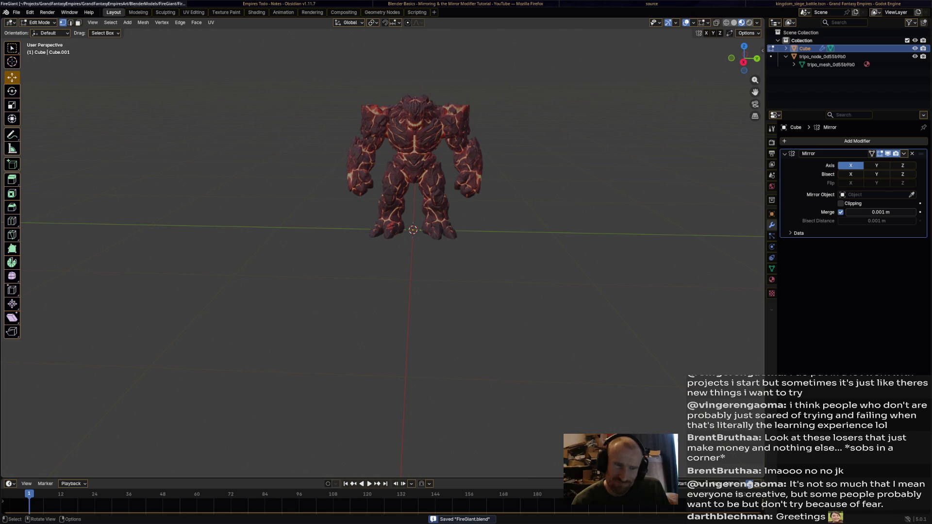
# Add a cube, drag it to the right of the fire giant, and save.
pyautogui.click(127, 23)
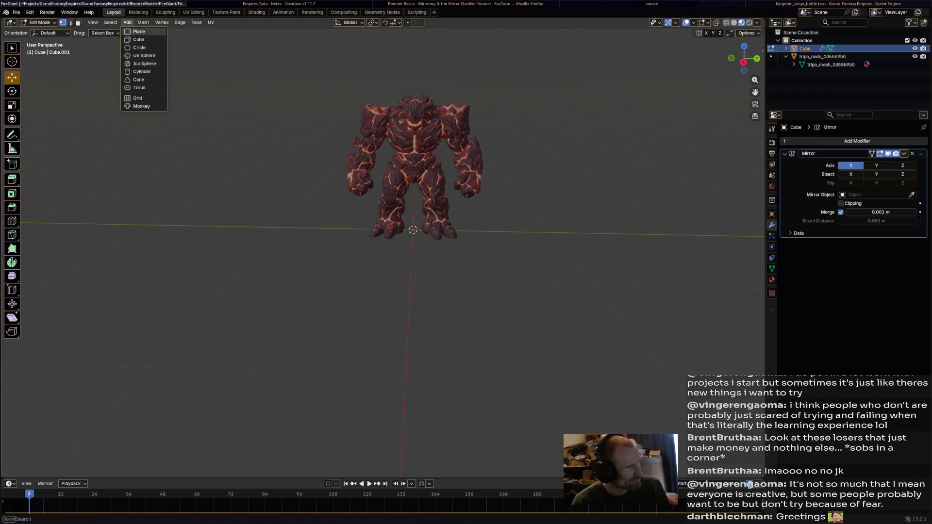
pyautogui.click(138, 39)
pyautogui.moveTo(412, 230); pyautogui.dragTo(647, 235)
pyautogui.scroll(-3, 384, 258)
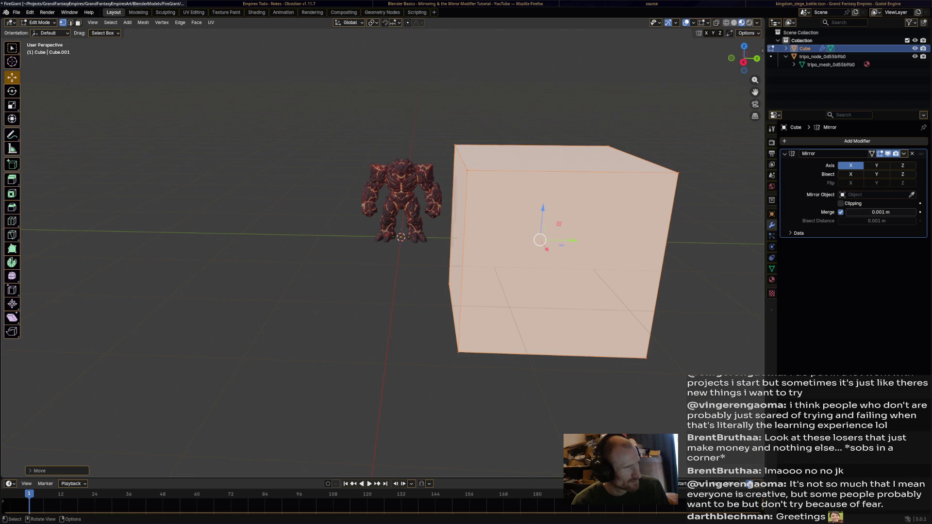
pyautogui.hotkey('ctrl', 's')
# Switch the cube to Object Mode, delete its Mirror modifier, and add a new X-axis Mirror.
pyautogui.click(39, 23)
pyautogui.click(45, 31)
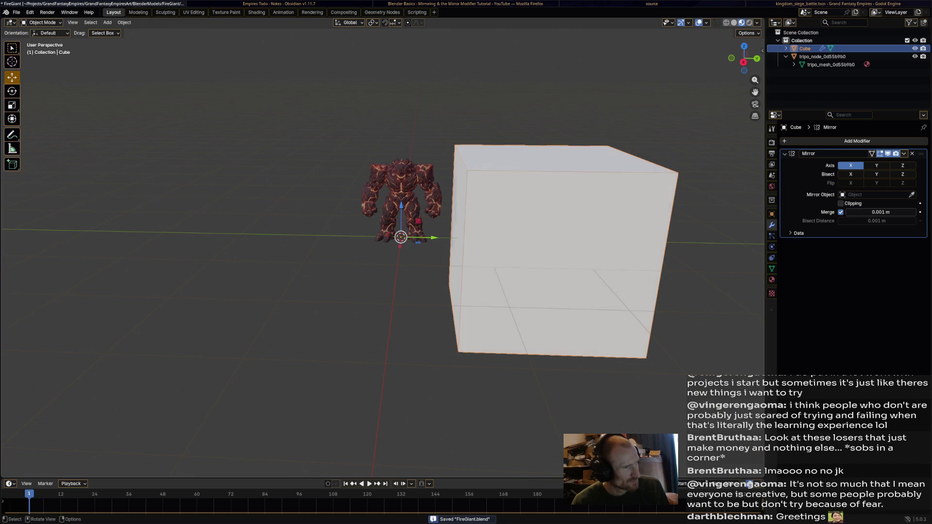
pyautogui.hotkey('ctrl', 'x')
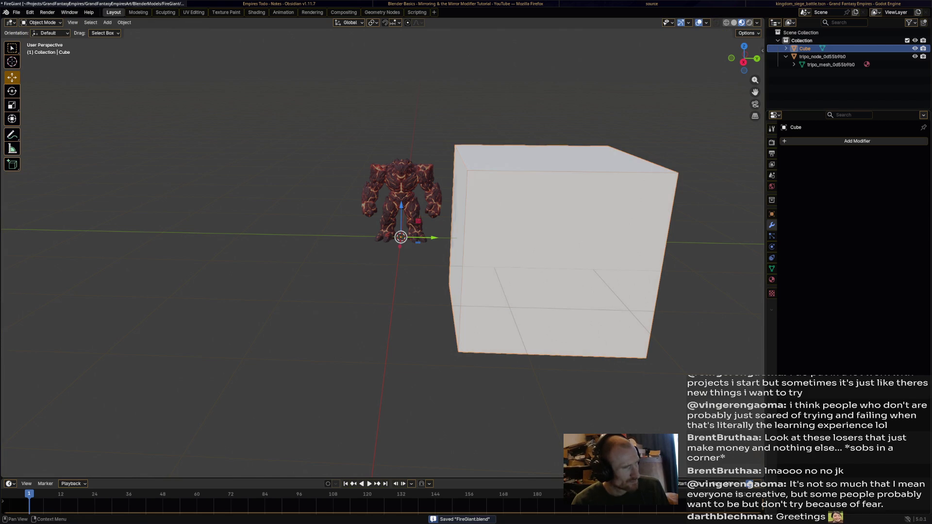
pyautogui.click(857, 141)
pyautogui.moveTo(845, 142)
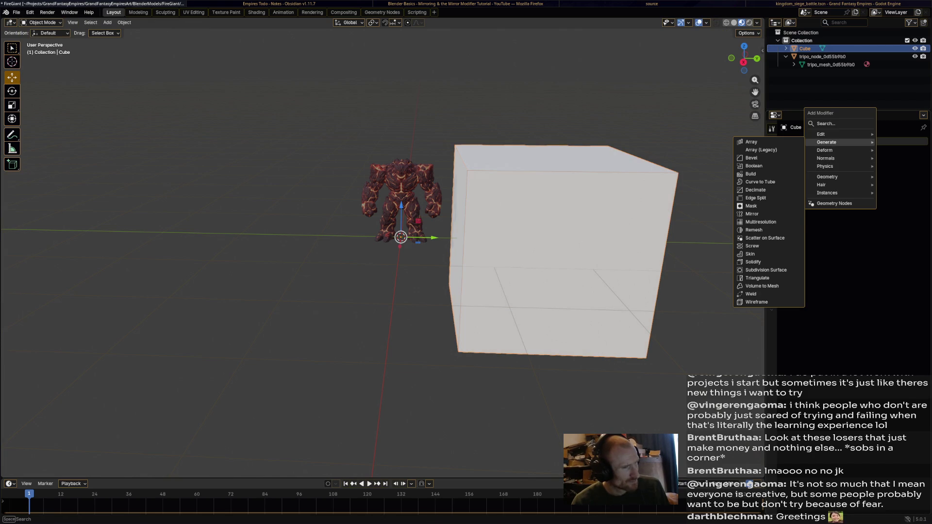
pyautogui.click(751, 214)
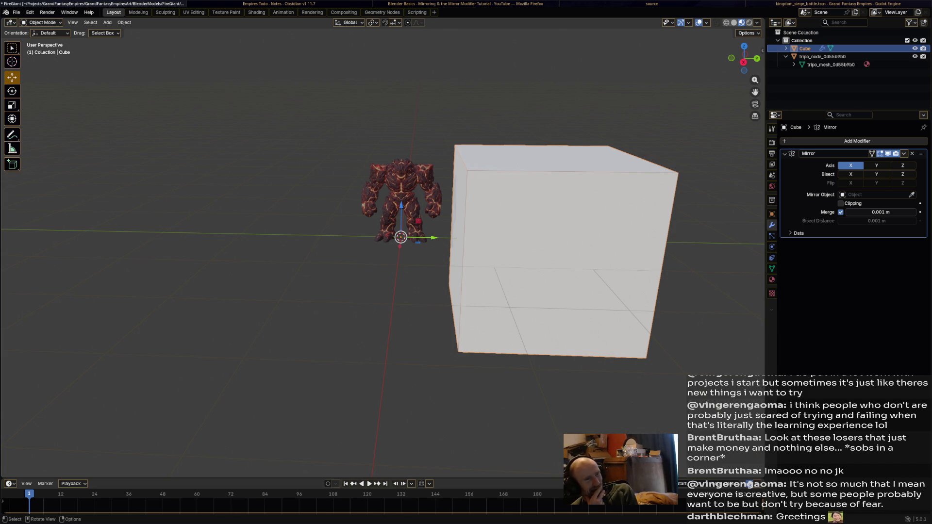
# Remove the cube's Mirror modifier and switch the cube into Edit Mode.
pyautogui.scroll(-10, 383, 247)
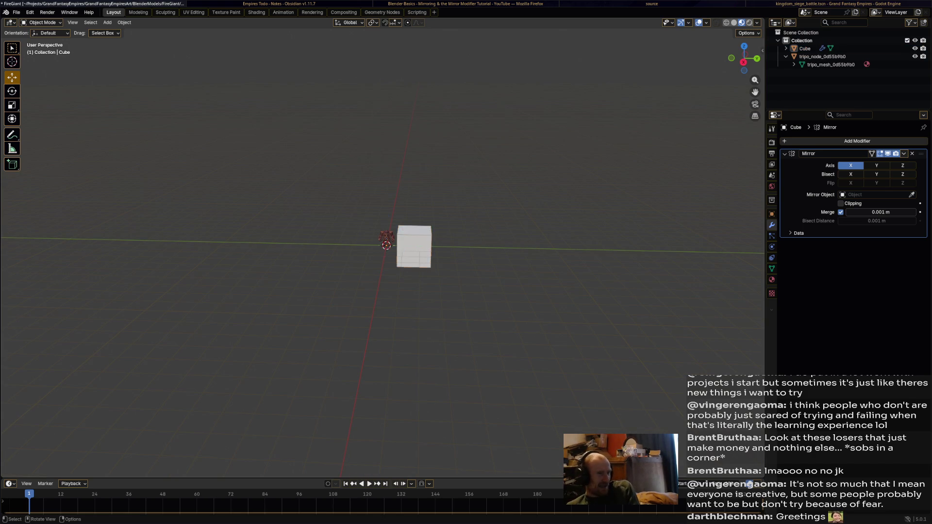
pyautogui.scroll(6, 384, 248)
pyautogui.moveTo(383, 248)
pyautogui.mouseDown(button='middle')
pyautogui.moveTo(233, 243)
pyautogui.moveTo(228, 258)
pyautogui.moveTo(208, 238)
pyautogui.mouseUp(button='middle')
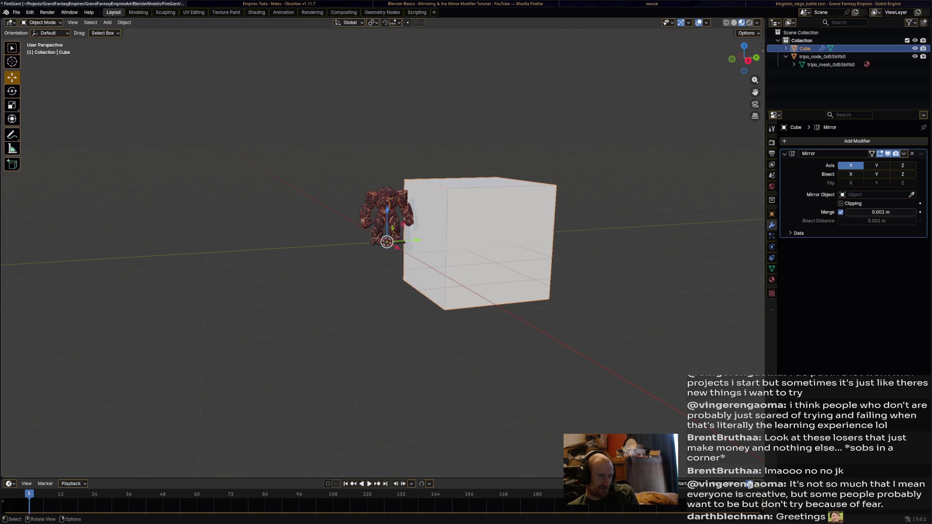
pyautogui.scroll(3, 383, 257)
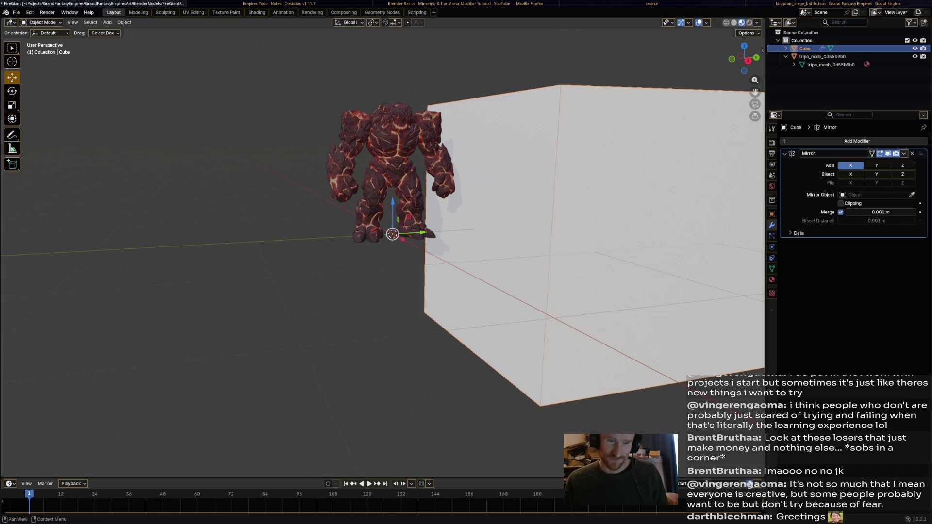
pyautogui.hotkey('ctrl', 'x')
pyautogui.moveTo(389, 263)
pyautogui.mouseDown(button='middle')
pyautogui.moveTo(340, 262)
pyautogui.moveTo(369, 252)
pyautogui.moveTo(359, 250)
pyautogui.mouseUp(button='middle')
pyautogui.click(41, 23)
pyautogui.click(38, 41)
pyautogui.scroll(-4, 384, 258)
# Shrink the cube mesh, shift it along Y, then raise it toward the giant's head.
pyautogui.press('s')
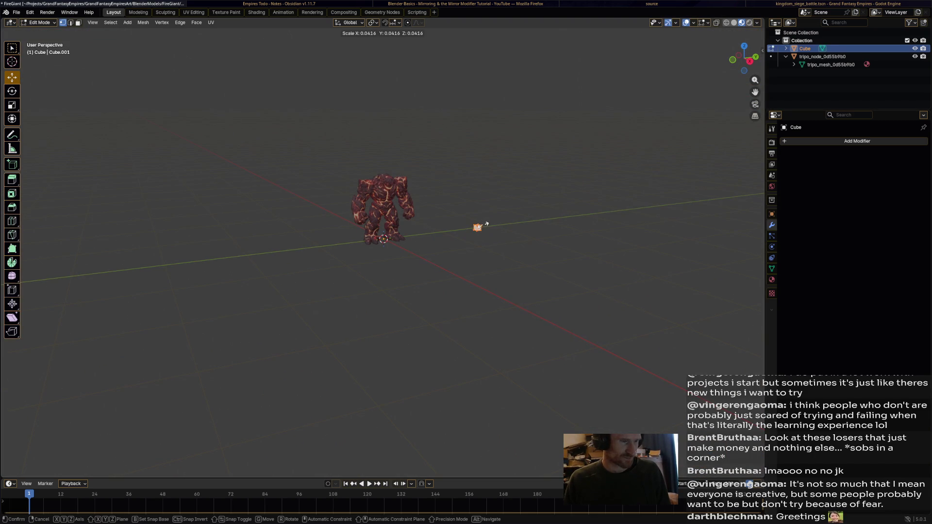
pyautogui.press('Return')
pyautogui.scroll(1, 383, 233)
pyautogui.press('g')
pyautogui.press('y')
pyautogui.press('Return')
pyautogui.press('g')
pyautogui.press('z')
pyautogui.press('Return')
# Raise the cube higher and shift it sideways along Y beside the giant.
pyautogui.scroll(3, 383, 252)
pyautogui.moveTo(384, 253)
pyautogui.mouseDown(button='middle')
pyautogui.moveTo(359, 271)
pyautogui.moveTo(427, 265)
pyautogui.mouseUp(button='middle')
pyautogui.scroll(3, 360, 272)
pyautogui.press('g')
pyautogui.press('z')
pyautogui.press('Return')
pyautogui.press('g')
pyautogui.press('y')
pyautogui.press('Return')
# Shrink the cube to a small box at the shoulder and select a top corner vertex.
pyautogui.moveTo(340, 243)
pyautogui.mouseDown(button='middle')
pyautogui.moveTo(369, 242)
pyautogui.moveTo(375, 279)
pyautogui.moveTo(375, 260)
pyautogui.mouseUp(button='middle')
pyautogui.scroll(5, 384, 262)
pyautogui.press('s')
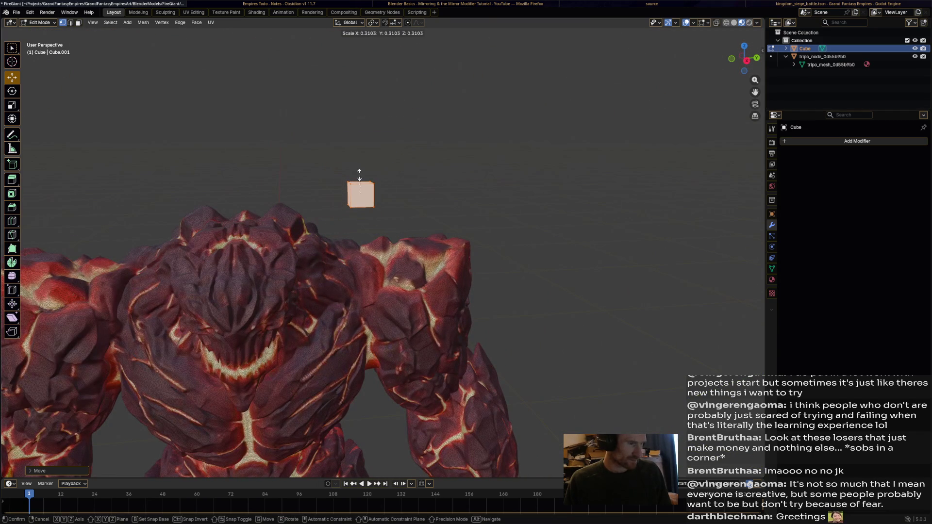
pyautogui.press('Return')
pyautogui.click(373, 183)
pyautogui.moveTo(373, 183)
pyautogui.mouseDown(button='middle')
pyautogui.moveTo(369, 175)
pyautogui.moveTo(374, 182)
pyautogui.moveTo(382, 174)
pyautogui.moveTo(370, 144)
pyautogui.mouseUp(button='middle')
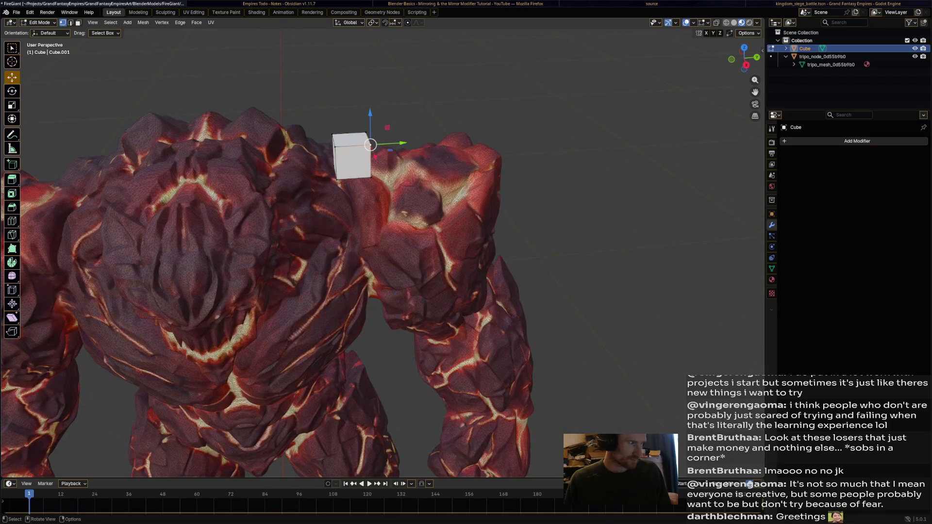
# Extrude the pointed cube's top face upward and shrink the extruded top.
pyautogui.press('e')
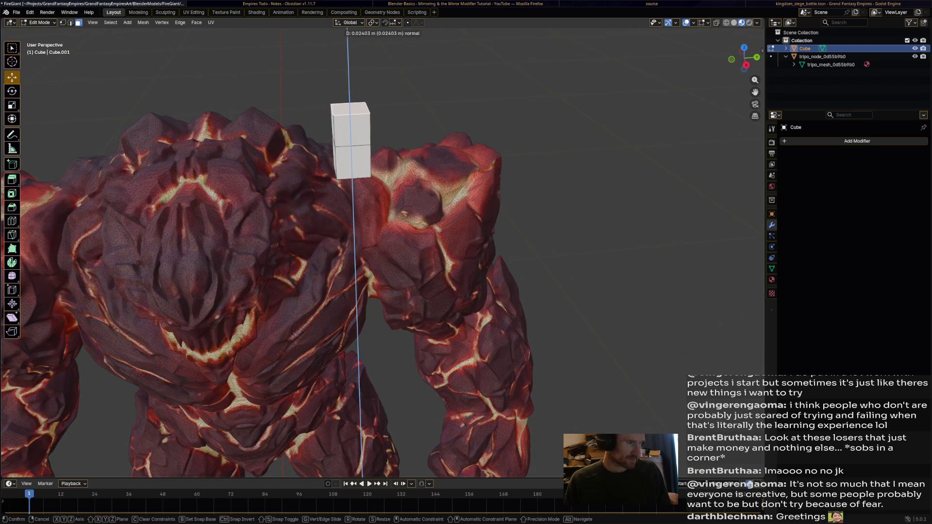
pyautogui.click(355, 94)
pyautogui.press('s')
pyautogui.click(355, 94)
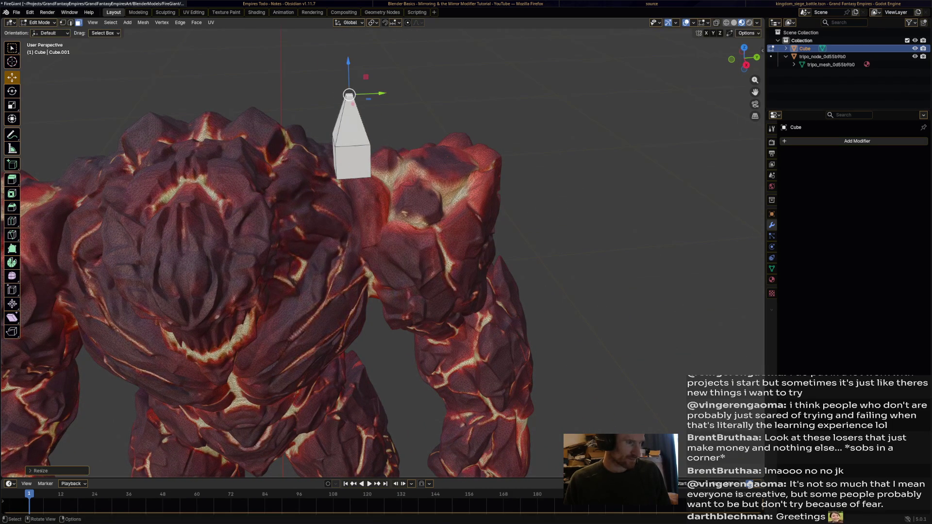
pyautogui.moveTo(370, 144); pyautogui.dragTo(340, 146, button='middle')
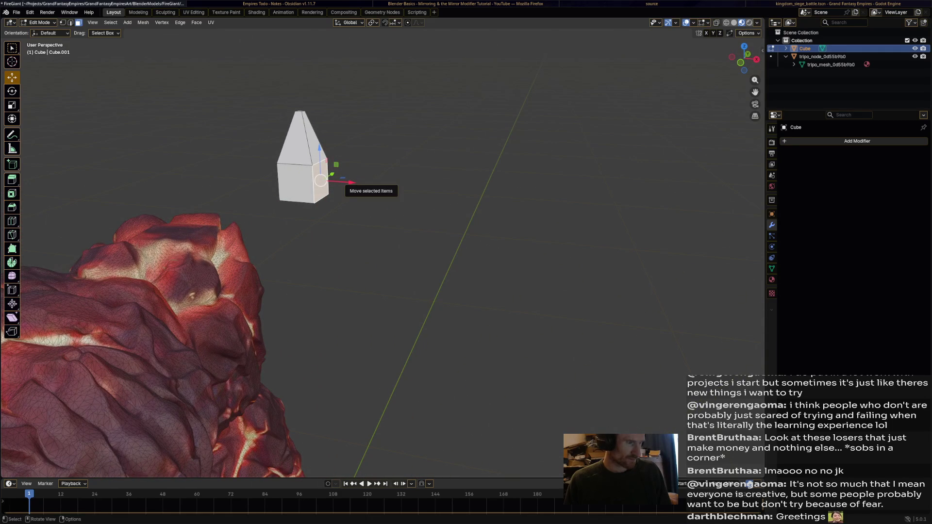
pyautogui.moveTo(339, 182); pyautogui.dragTo(352, 165, button='middle')
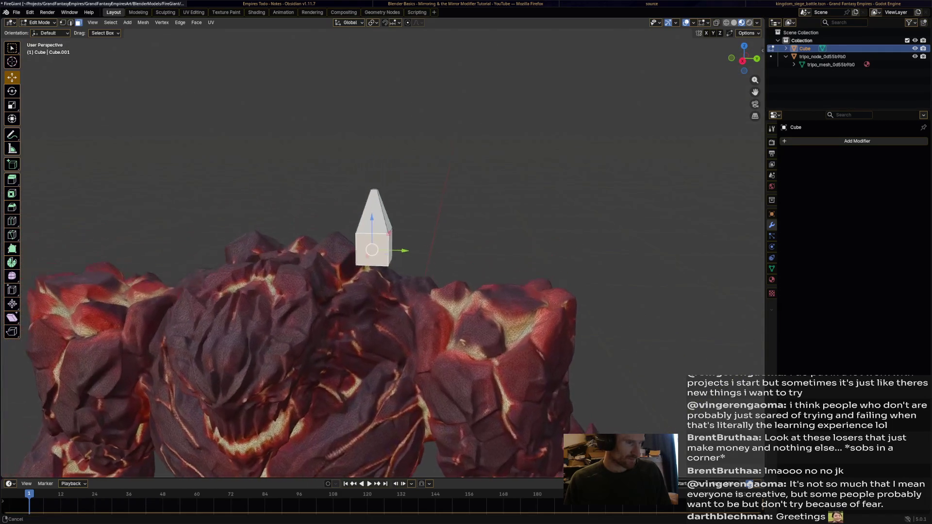
pyautogui.scroll(2, 352, 165)
# Narrow the cube's depth by moving its right side face along the Y axis.
pyautogui.click(401, 250)
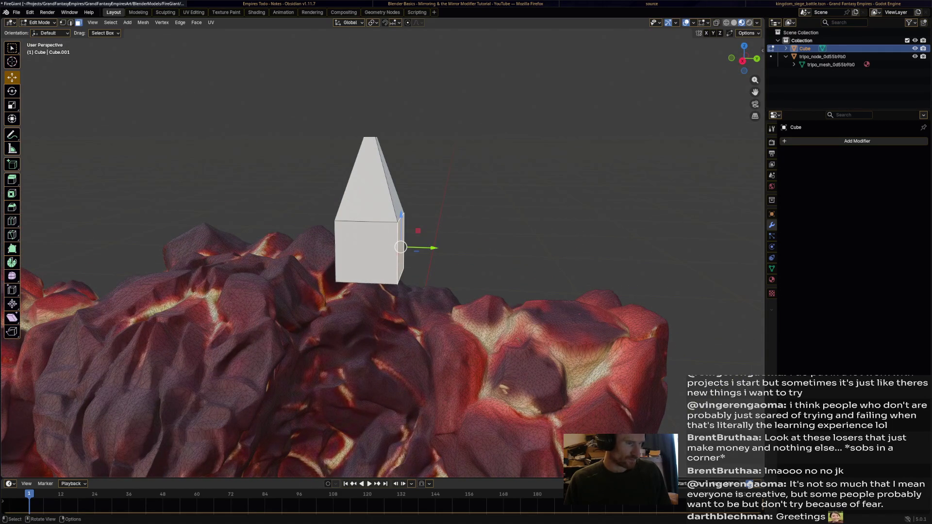
pyautogui.press('g')
pyautogui.press('y')
pyautogui.press('Return')
pyautogui.click(354, 252)
# Extrude the cube's bottom edge downward and rotate it into a bend.
pyautogui.moveTo(354, 252)
pyautogui.mouseDown(button='middle')
pyautogui.moveTo(338, 243)
pyautogui.moveTo(316, 252)
pyautogui.moveTo(315, 238)
pyautogui.mouseUp(button='middle')
pyautogui.click(326, 313)
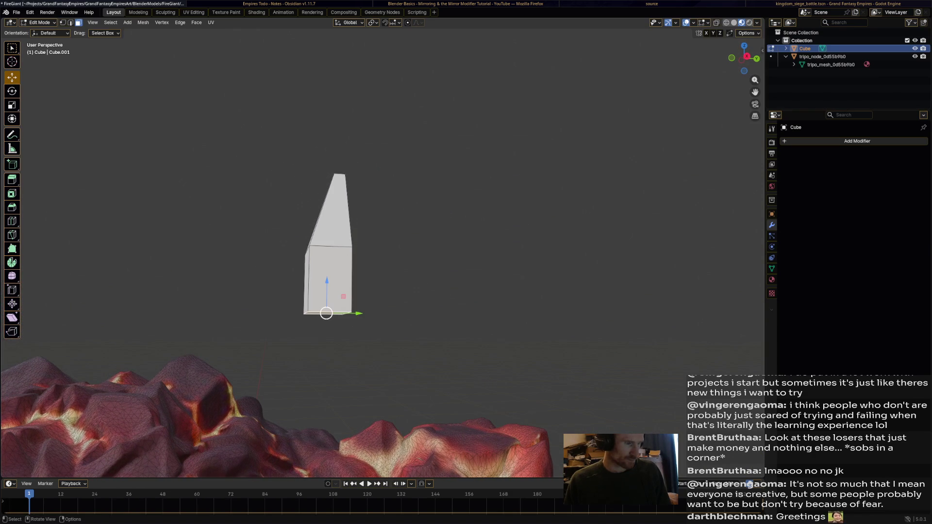
pyautogui.press('e')
pyautogui.click(326, 355)
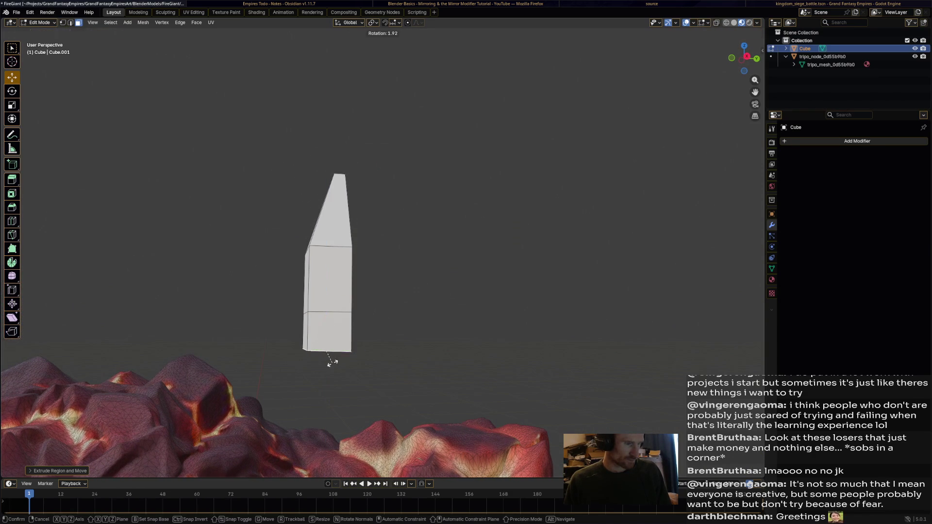
pyautogui.press('r')
pyautogui.click(324, 367)
# Lengthen the bottom with further extrusions, resizing and enlarging the horn's bottom end.
pyautogui.press('e')
pyautogui.click(278, 406)
pyautogui.press('s')
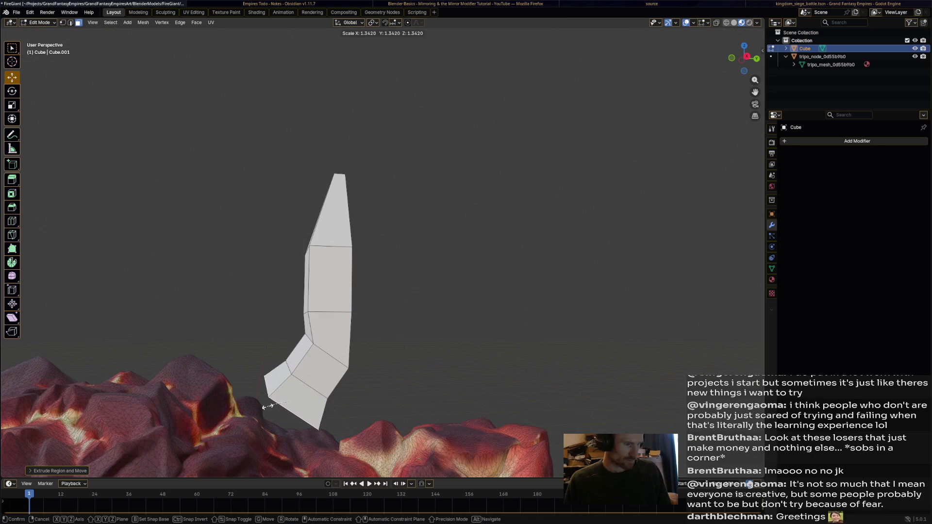
pyautogui.click(275, 405)
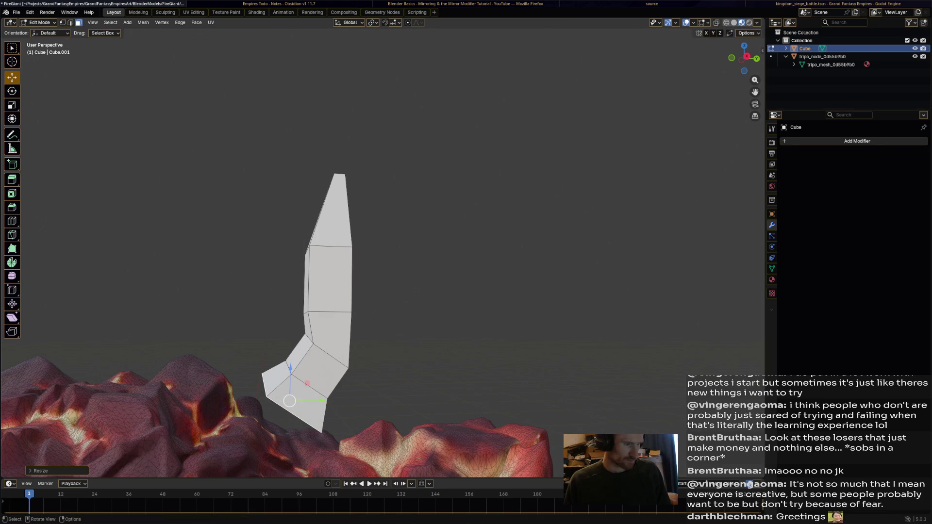
pyautogui.press('e')
pyautogui.press('Escape')
pyautogui.press('s')
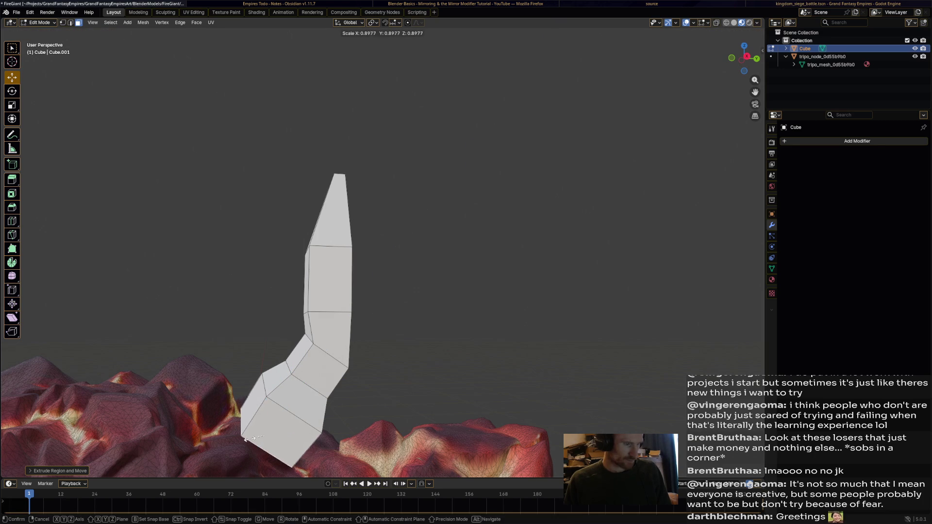
pyautogui.press('Return')
pyautogui.moveTo(340, 291); pyautogui.dragTo(340, 272, button='middle')
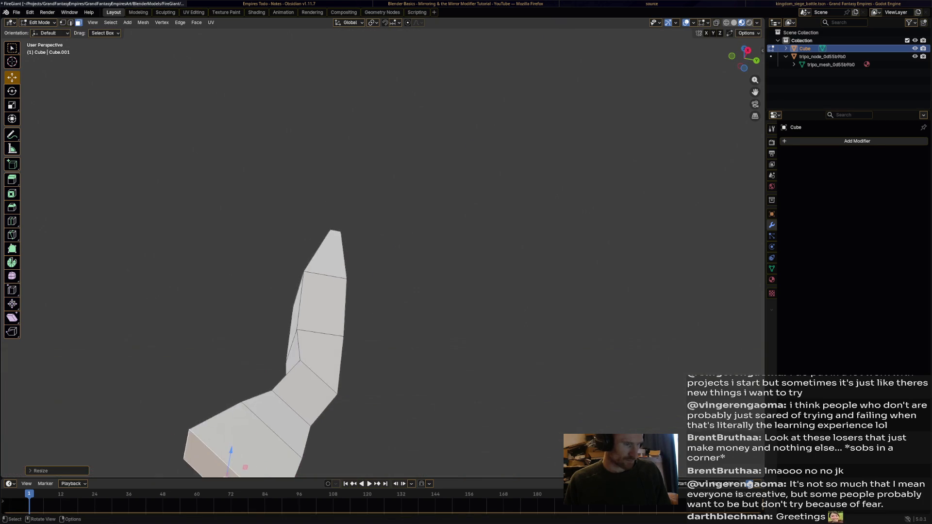
pyautogui.scroll(-3, 340, 271)
# Extrude the horn's top face upward and shrink it into a pointed tip.
pyautogui.hotkey('alt', 'a')
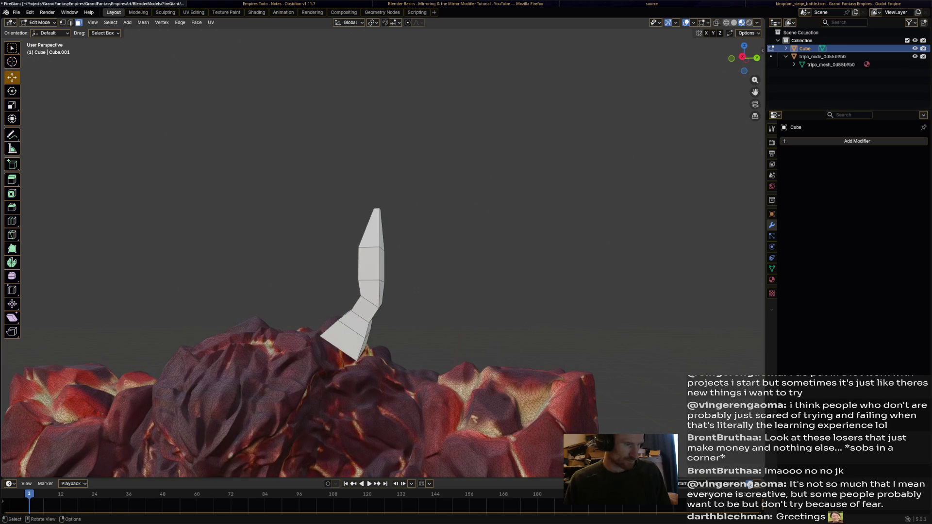
pyautogui.moveTo(388, 243); pyautogui.dragTo(369, 218, button='middle')
pyautogui.press('e')
pyautogui.press('Return')
pyautogui.press('s')
pyautogui.click(360, 162)
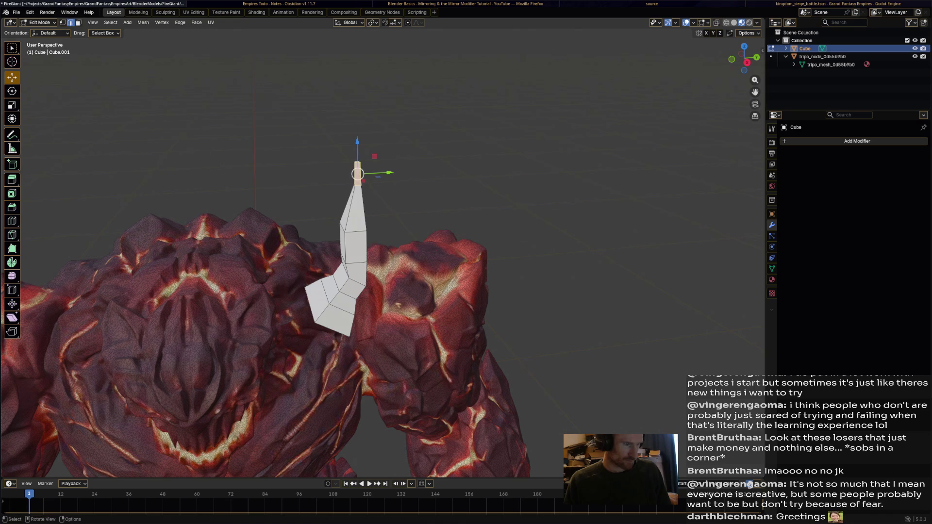
# Scale up the horn's tip slightly to widen it.
pyautogui.press('s')
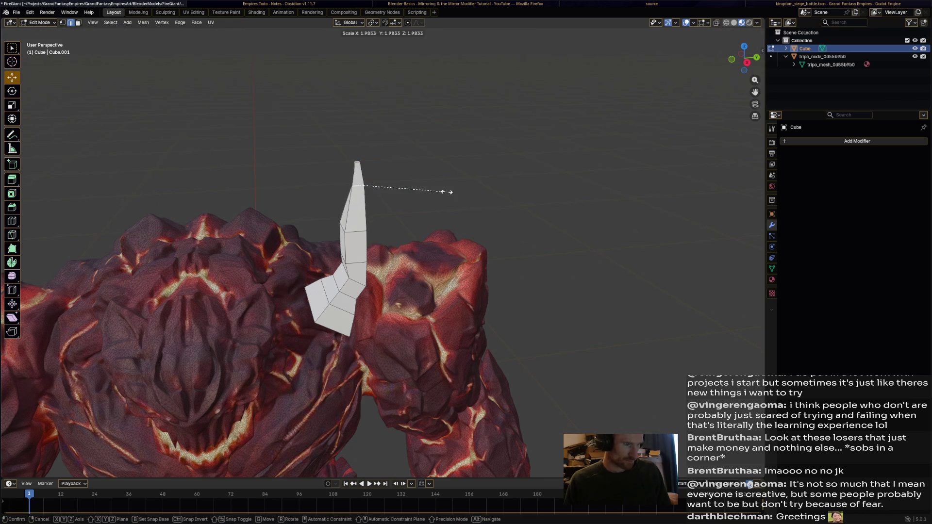
pyautogui.click(455, 192)
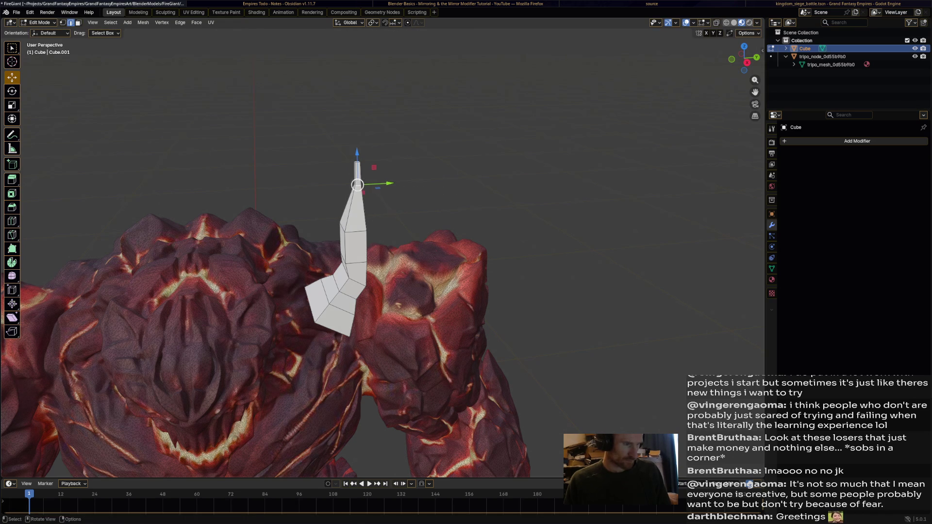
pyautogui.press('s')
pyautogui.click(528, 208)
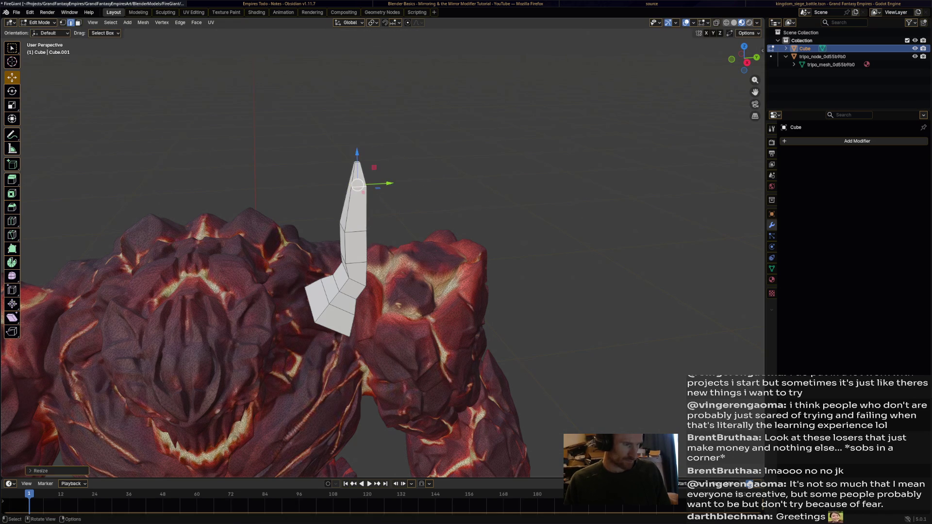
# Select the edges around the lower bend and scale them up about 1.32 to thicken it.
pyautogui.click(357, 284)
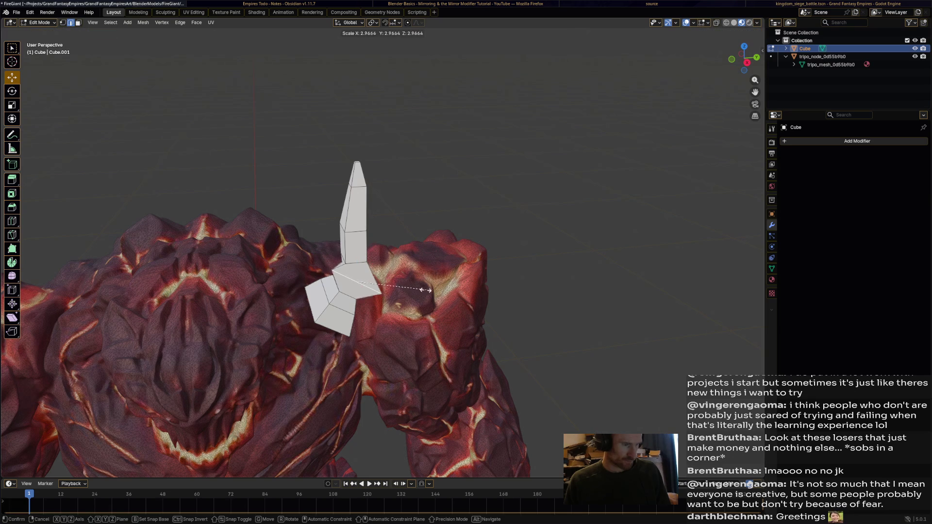
pyautogui.keyDown('ctrl'); pyautogui.click(359, 286); pyautogui.keyUp('ctrl')
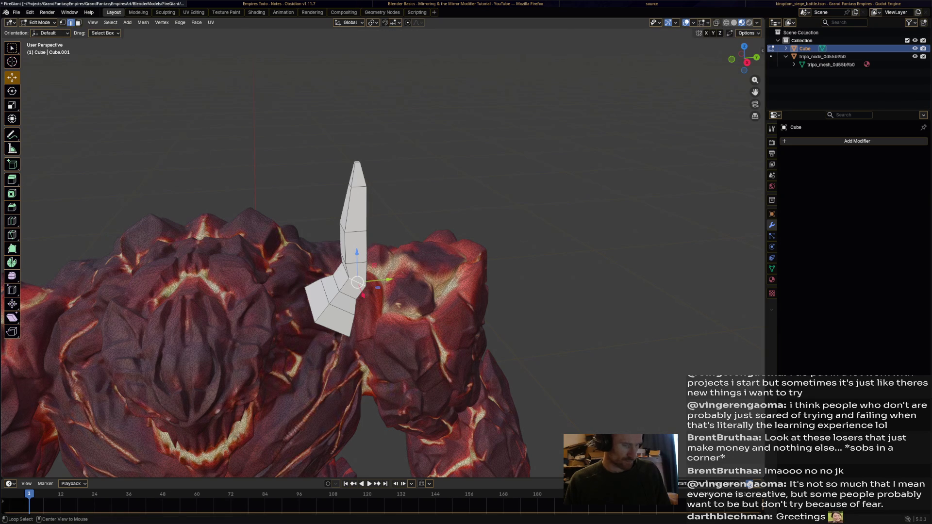
pyautogui.press('s')
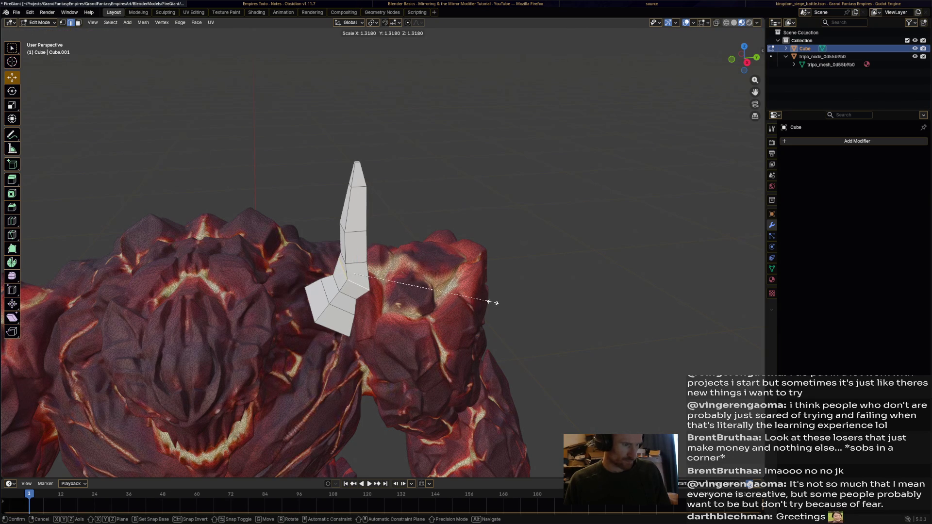
pyautogui.click(493, 302)
pyautogui.moveTo(493, 303)
pyautogui.mouseDown(button='middle')
pyautogui.moveTo(422, 340)
pyautogui.moveTo(388, 339)
pyautogui.mouseUp(button='middle')
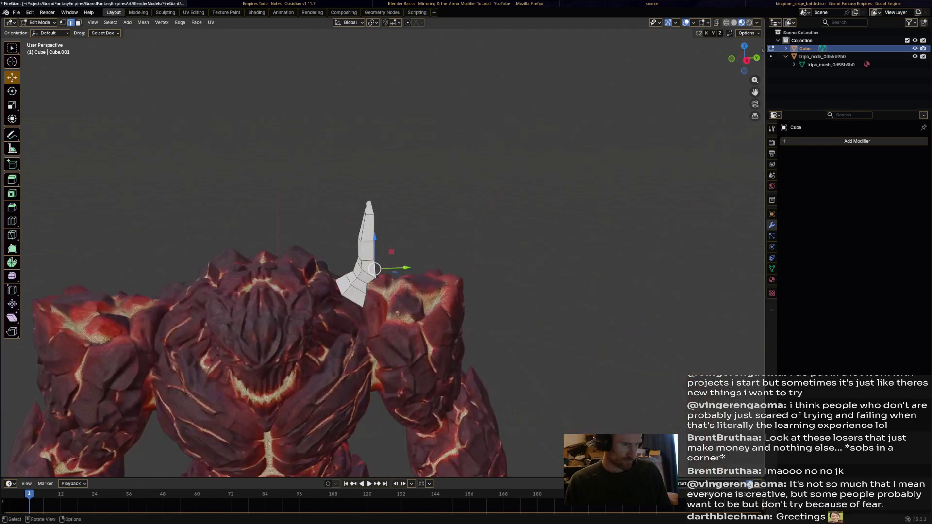
pyautogui.scroll(-5, 373, 268)
pyautogui.scroll(6, 374, 269)
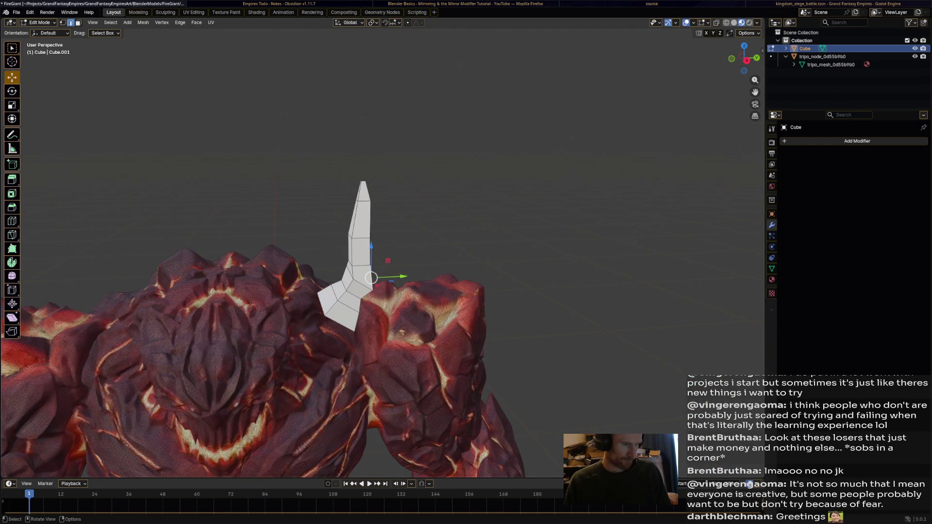
# Undo the horn back to a plain cube and move it along Z and Y.
pyautogui.hotkey('ctrl', 'z')
pyautogui.hotkey('ctrl', 'z')
pyautogui.hotkey('ctrl', 'z')
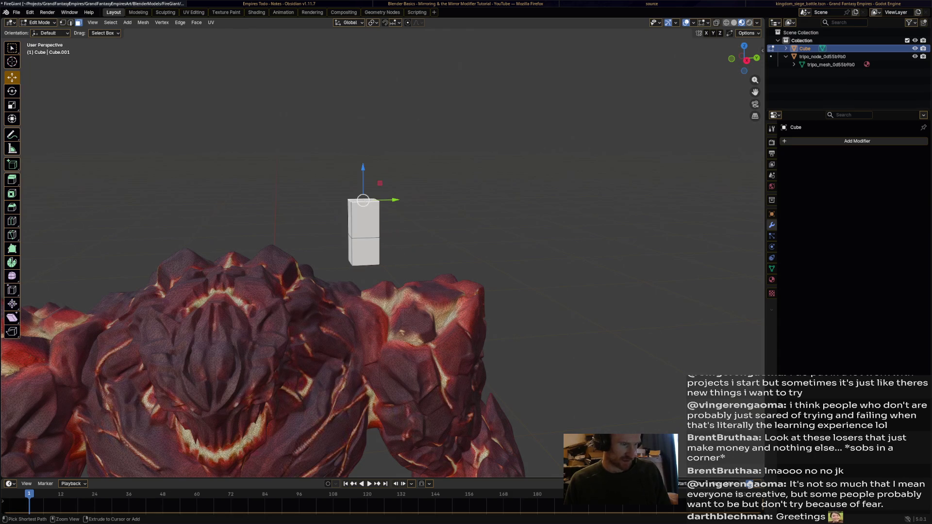
pyautogui.hotkey('ctrl', 'z')
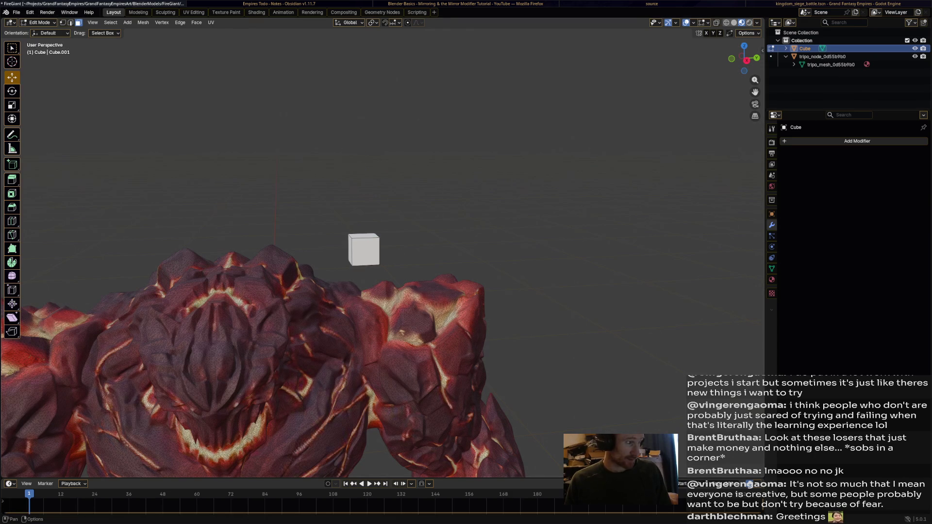
pyautogui.moveTo(369, 252); pyautogui.dragTo(388, 252, button='middle')
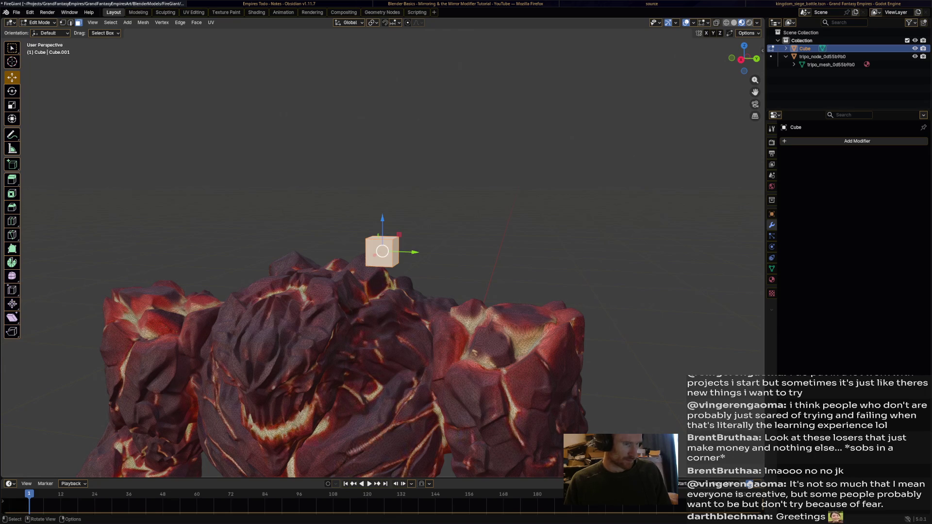
pyautogui.press('g')
pyautogui.press('z')
pyautogui.press('y')
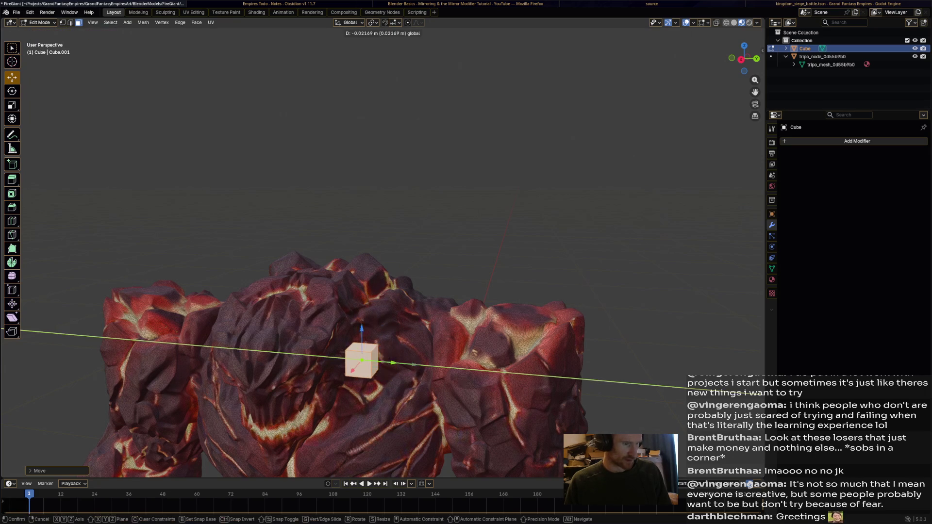
pyautogui.press('Return')
pyautogui.moveTo(389, 242)
pyautogui.mouseDown(button='middle')
pyautogui.moveTo(354, 253)
pyautogui.moveTo(323, 225)
pyautogui.mouseUp(button='middle')
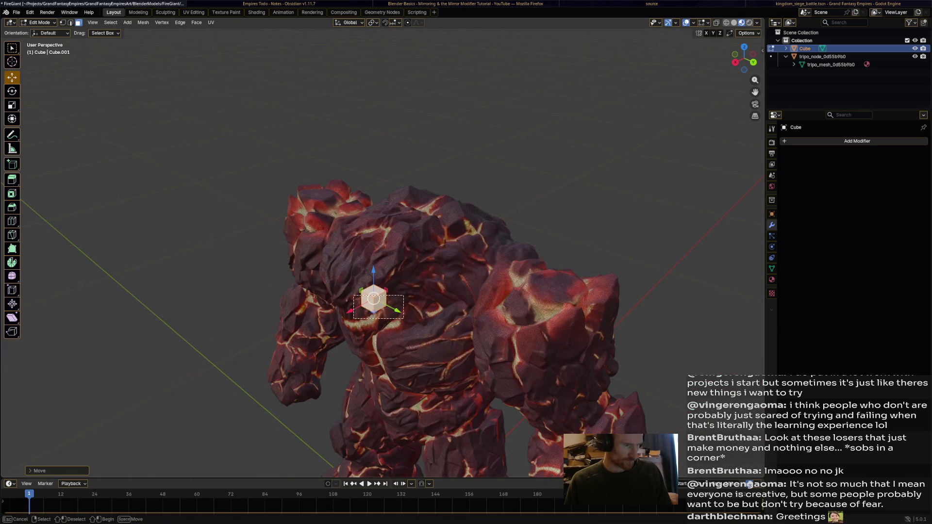
# Shift the whole cube along X and Y so it sits inside the golem's body.
pyautogui.moveTo(404, 319); pyautogui.dragTo(404, 319)
pyautogui.press('g')
pyautogui.press('x')
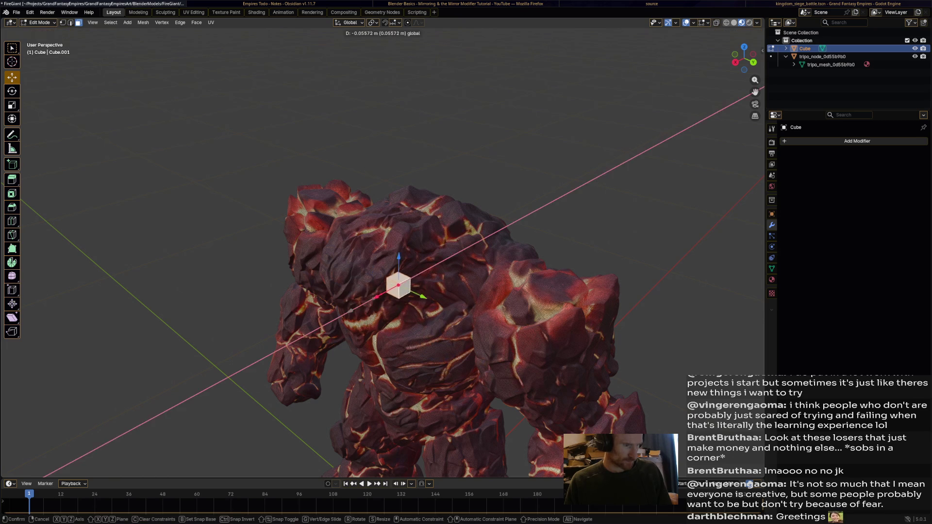
pyautogui.press('y')
pyautogui.press('Return')
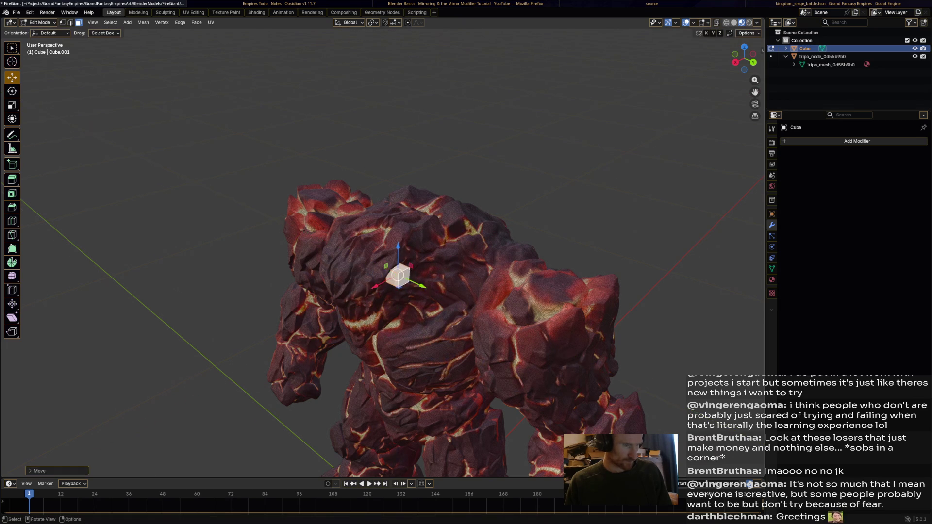
pyautogui.scroll(3, 389, 272)
pyautogui.moveTo(389, 291); pyautogui.dragTo(393, 233, button='middle')
pyautogui.moveTo(389, 272)
pyautogui.mouseDown(button='middle')
pyautogui.moveTo(432, 257)
pyautogui.moveTo(350, 267)
pyautogui.moveTo(379, 270)
pyautogui.moveTo(350, 264)
pyautogui.mouseUp(button='middle')
# Nudge the cube slightly down along Z and save FireGiant.blend.
pyautogui.press('g')
pyautogui.press('z')
pyautogui.press('Return')
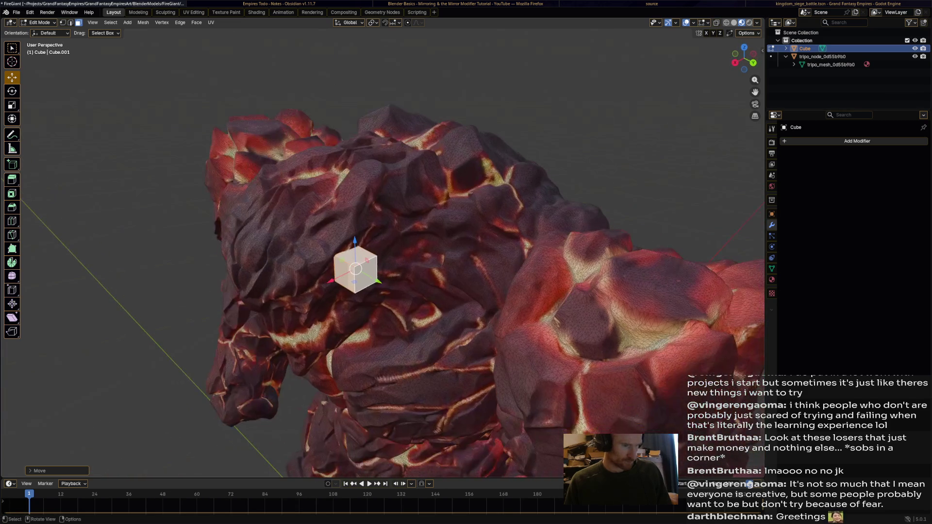
pyautogui.hotkey('ctrl', 's')
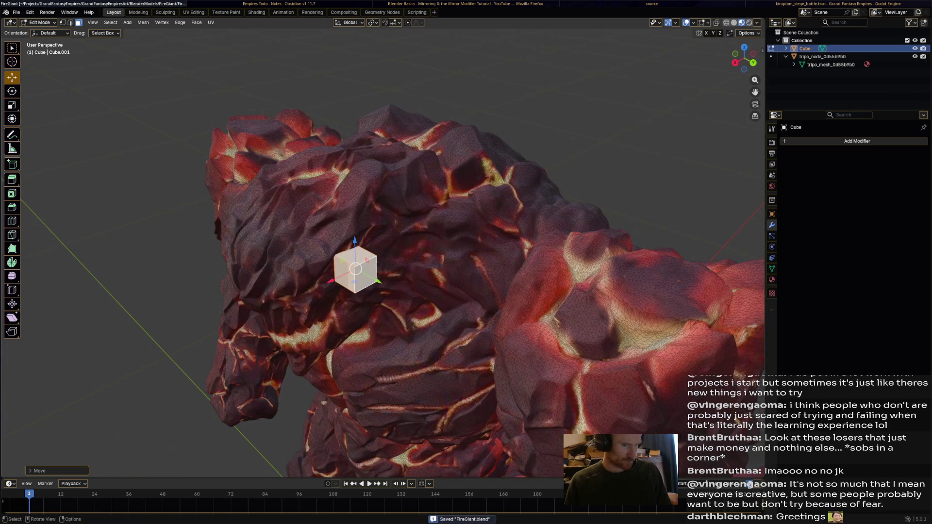
pyautogui.moveTo(388, 272); pyautogui.dragTo(296, 245, button='middle')
# Rotate the cube and shift it along the Y and X axes into position.
pyautogui.press('r')
pyautogui.press('Return')
pyautogui.press('g')
pyautogui.press('y')
pyautogui.press('Return')
pyautogui.press('g')
pyautogui.press('x')
pyautogui.press('Return')
# Extrude the first horn segment and rotate its end face to angle it.
pyautogui.press('e')
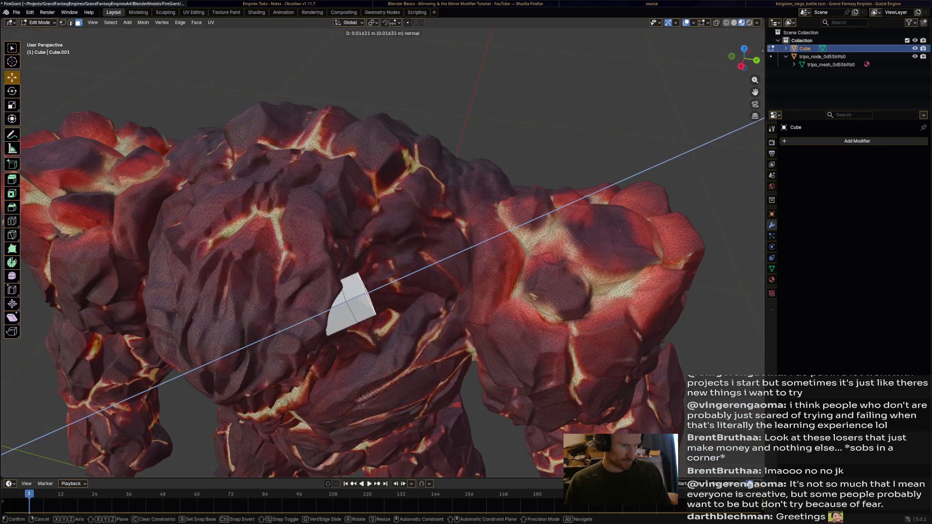
pyautogui.click(415, 267)
pyautogui.press('r')
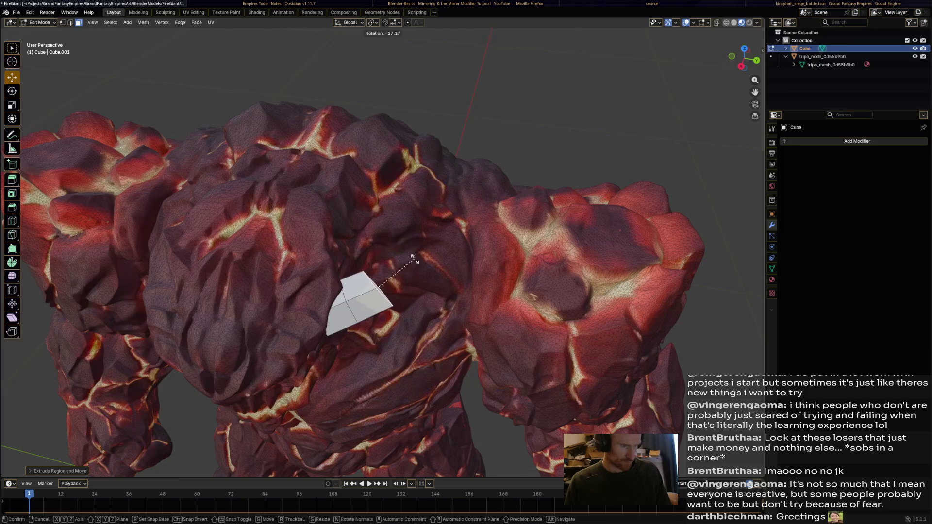
pyautogui.press('z')
pyautogui.click(414, 258)
pyautogui.moveTo(403, 272)
pyautogui.mouseDown(button='middle')
pyautogui.moveTo(355, 253)
pyautogui.moveTo(356, 219)
pyautogui.mouseUp(button='middle')
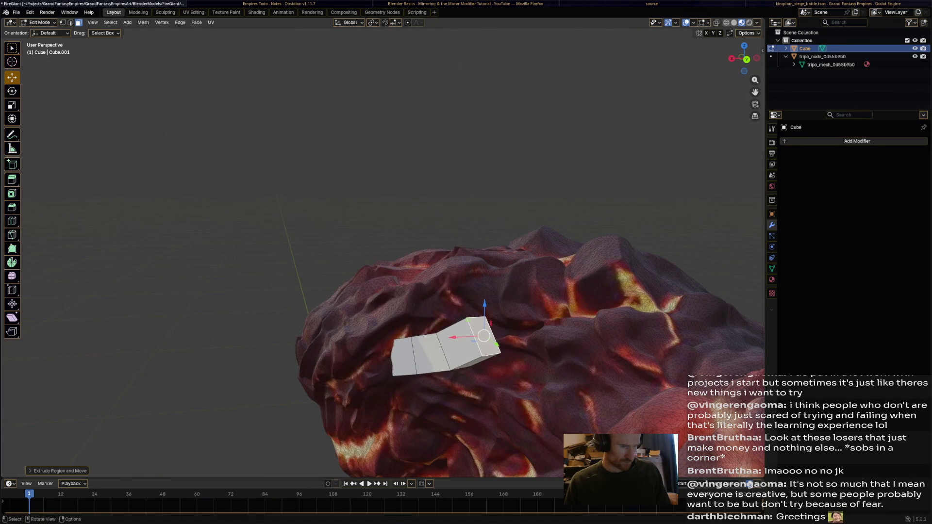
pyautogui.moveTo(485, 330); pyautogui.dragTo(510, 323, button='middle')
pyautogui.press('r')
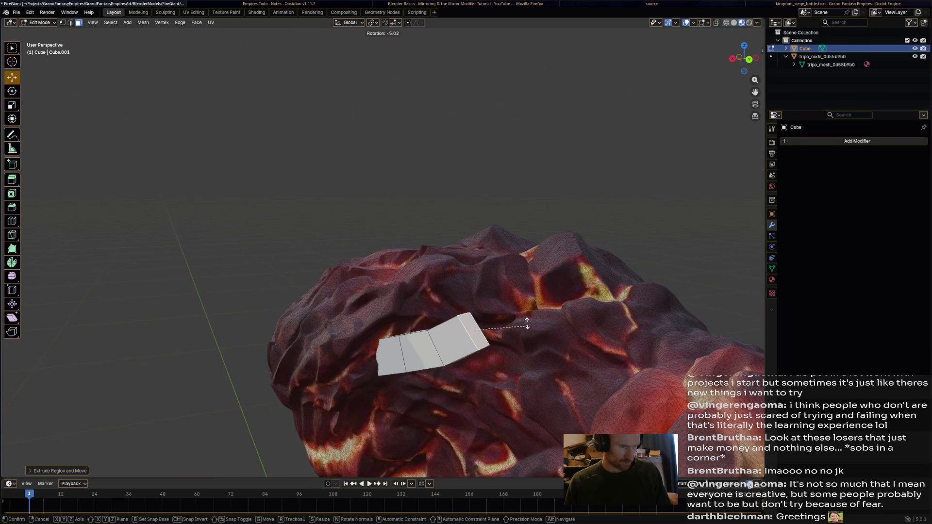
pyautogui.click(517, 315)
# Extrude two more horn segments, rotating each tip face to bend the horn.
pyautogui.press('e')
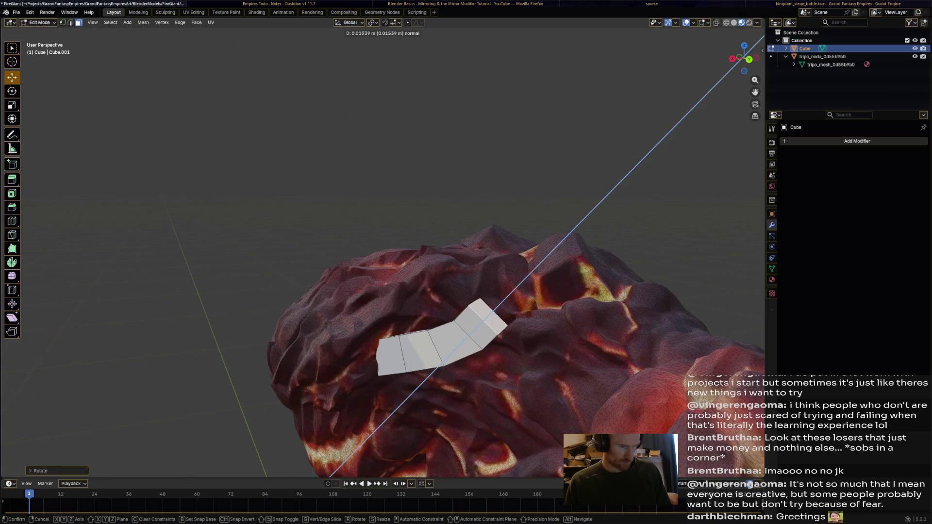
pyautogui.click(521, 269)
pyautogui.press('r')
pyautogui.click(523, 266)
pyautogui.press('e')
pyautogui.click(508, 221)
pyautogui.press('r')
pyautogui.click(493, 221)
# Rotate and raise the tip face along Z, then extrude another raised, rotated segment.
pyautogui.press('r')
pyautogui.click(483, 222)
pyautogui.press('g')
pyautogui.press('z')
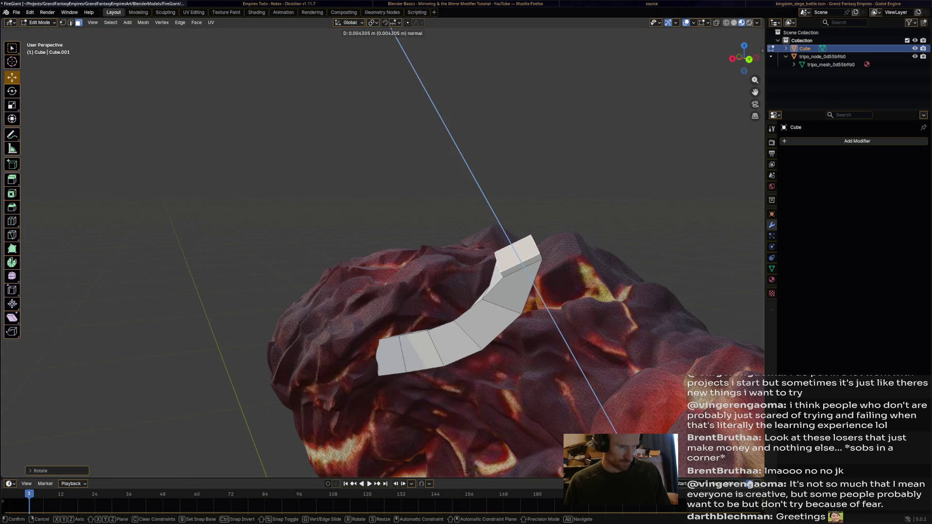
pyautogui.click(488, 218)
pyautogui.press('e')
pyautogui.click(466, 199)
pyautogui.press('r')
pyautogui.click(463, 211)
pyautogui.press('g')
pyautogui.press('z')
pyautogui.click(466, 201)
# Level the tip face, then extrude a new segment and rotate it to bend the horn.
pyautogui.moveTo(388, 262)
pyautogui.mouseDown(button='middle')
pyautogui.moveTo(330, 267)
pyautogui.moveTo(427, 269)
pyautogui.mouseUp(button='middle')
pyautogui.press('r')
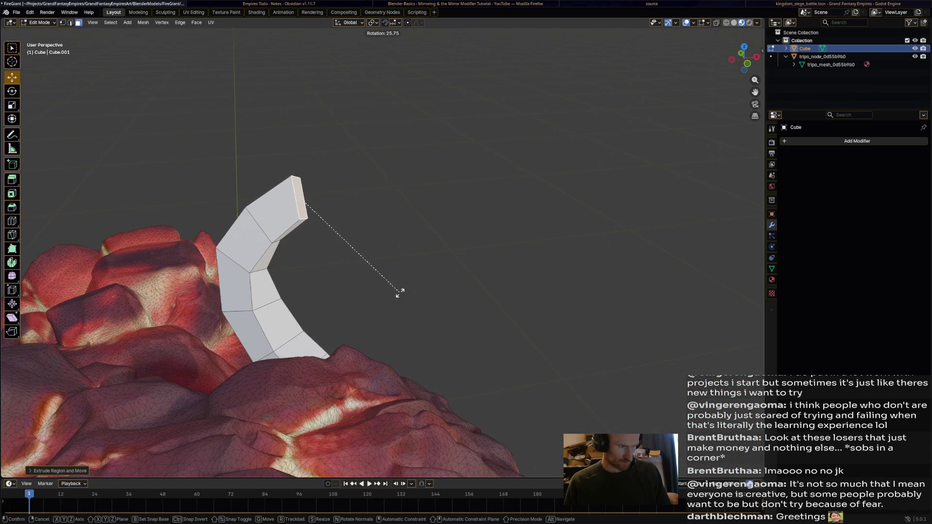
pyautogui.press('z')
pyautogui.press('Return')
pyautogui.press('r')
pyautogui.press('Return')
pyautogui.press('e')
pyautogui.press('Return')
pyautogui.press('r')
pyautogui.press('Return')
# Extrude two more segments, rotating each to curl the horn.
pyautogui.press('e')
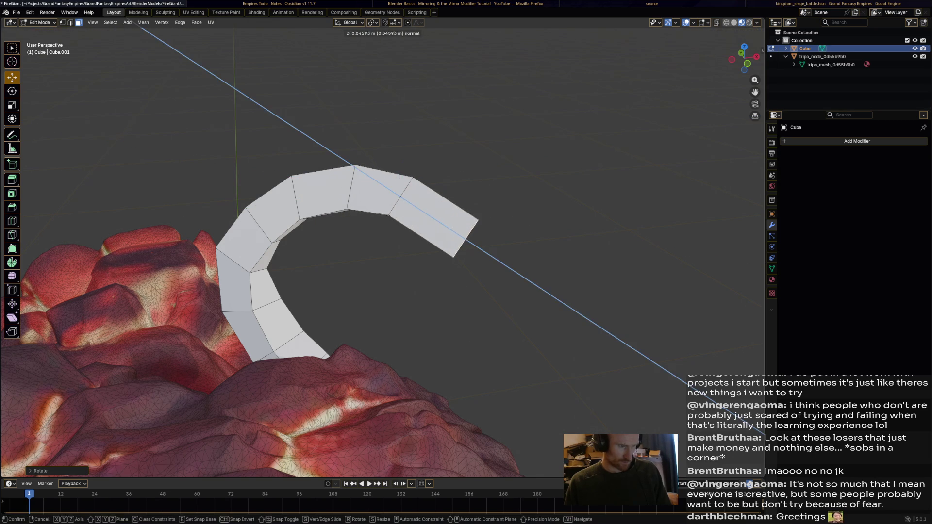
pyautogui.press('Return')
pyautogui.press('r')
pyautogui.press('Return')
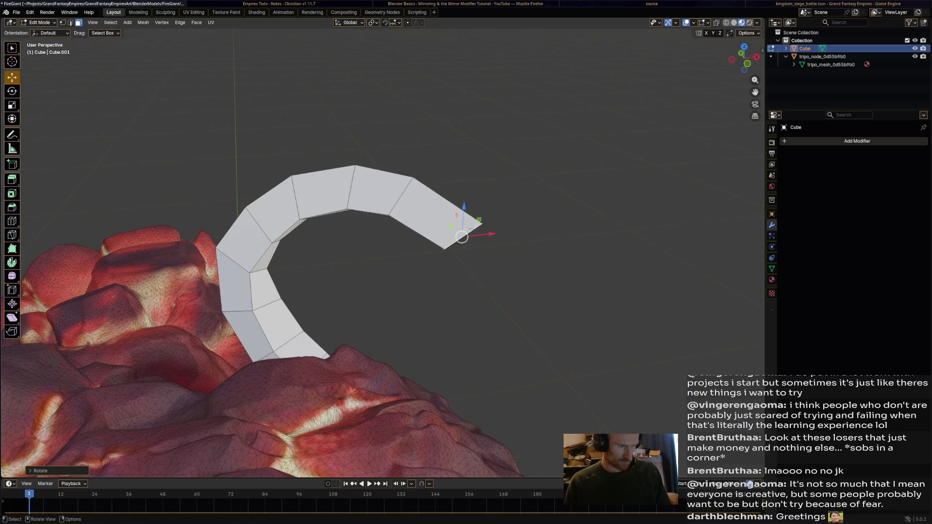
pyautogui.press('e')
pyautogui.press('Return')
pyautogui.press('r')
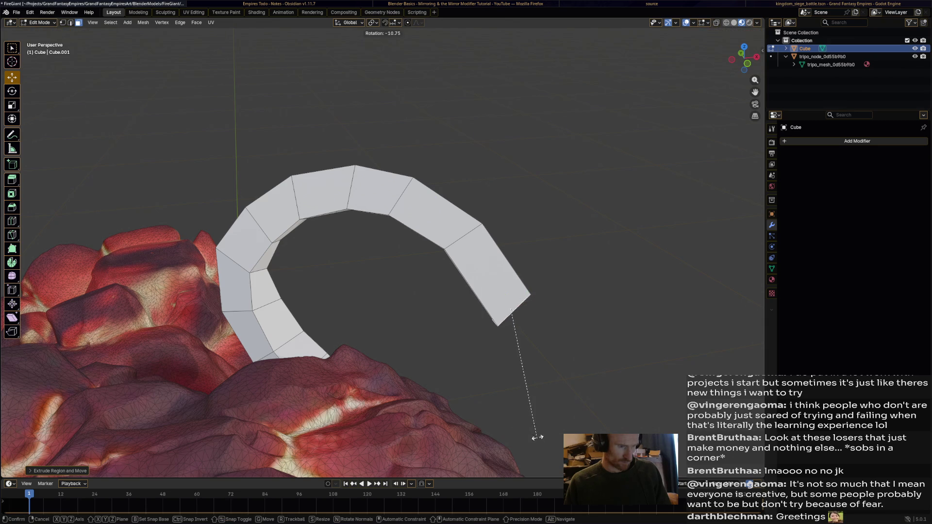
pyautogui.press('Return')
# Extrude two short tip segments, shrinking each to taper the horn to a point.
pyautogui.press('e')
pyautogui.press('Return')
pyautogui.press('s')
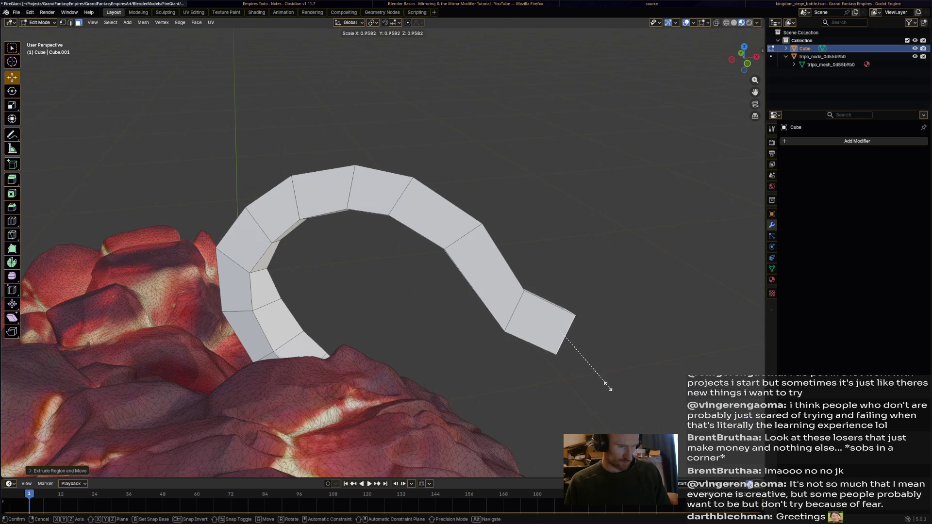
pyautogui.press('Return')
pyautogui.press('e')
pyautogui.press('Return')
pyautogui.press('s')
pyautogui.press('Return')
pyautogui.scroll(-6, 587, 347)
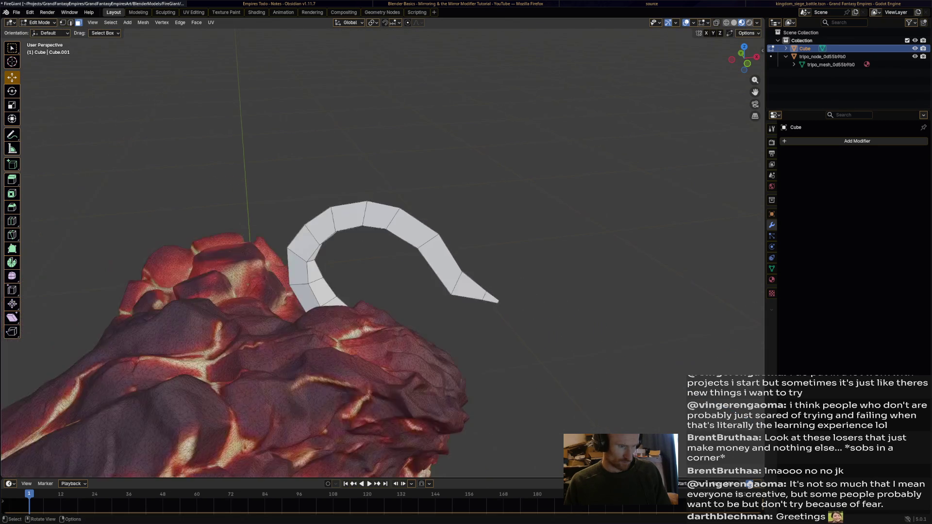
# Orbit around the giant to view the horn, then switch the Cube into Sculpt Mode.
pyautogui.moveTo(587, 347); pyautogui.dragTo(558, 347, button='middle')
pyautogui.moveTo(466, 262); pyautogui.dragTo(182, 269, button='middle')
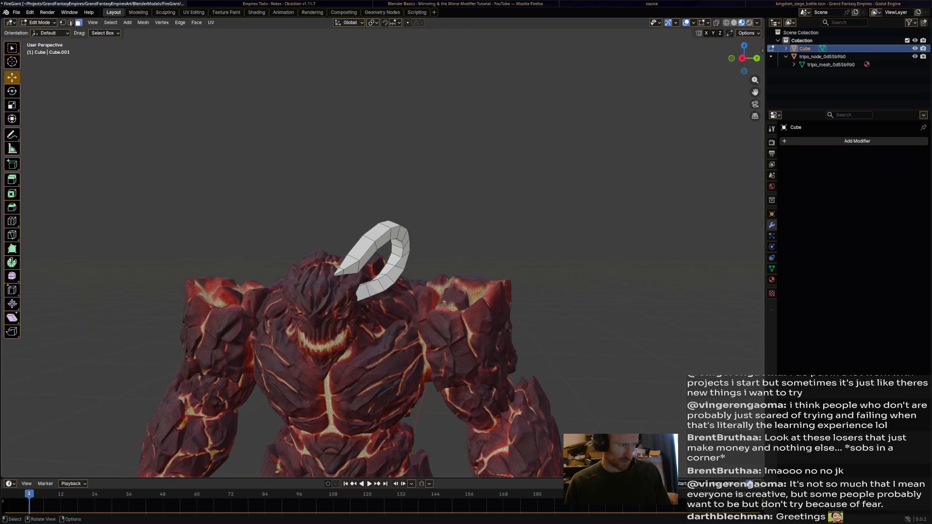
pyautogui.click(39, 22)
pyautogui.click(41, 49)
pyautogui.moveTo(194, 270); pyautogui.dragTo(228, 270, button='middle')
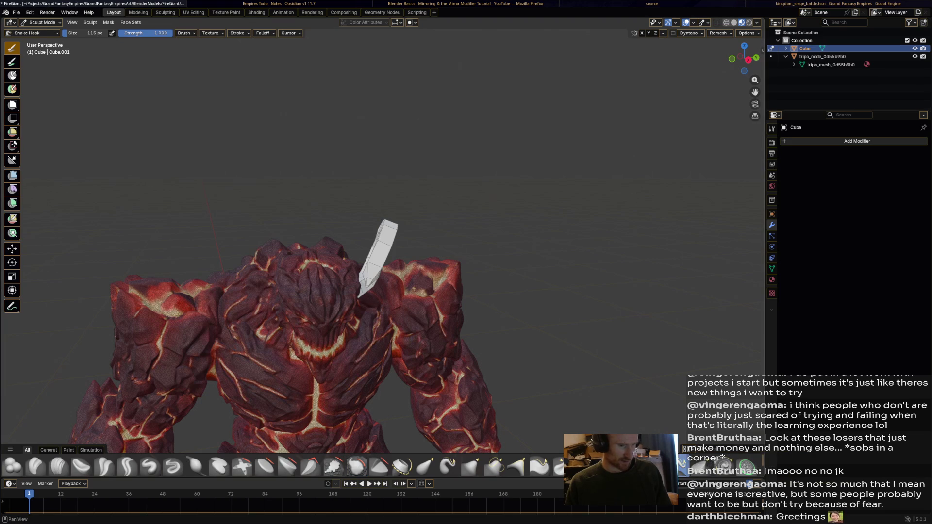
# Choose the Snake Hook brush, test a pull on the horn tip, and enlarge the brush.
pyautogui.click(446, 466)
pyautogui.moveTo(369, 301); pyautogui.dragTo(400, 305, button='middle')
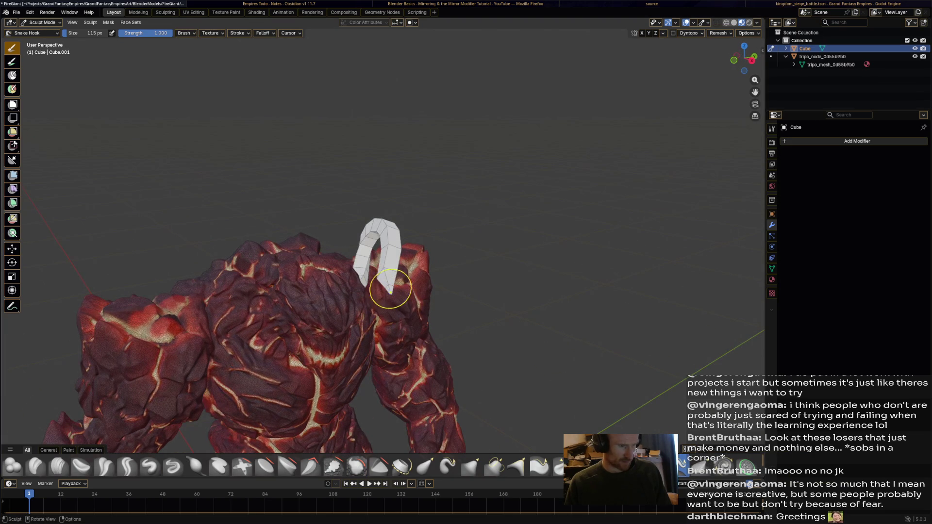
pyautogui.moveTo(390, 293); pyautogui.dragTo(430, 293)
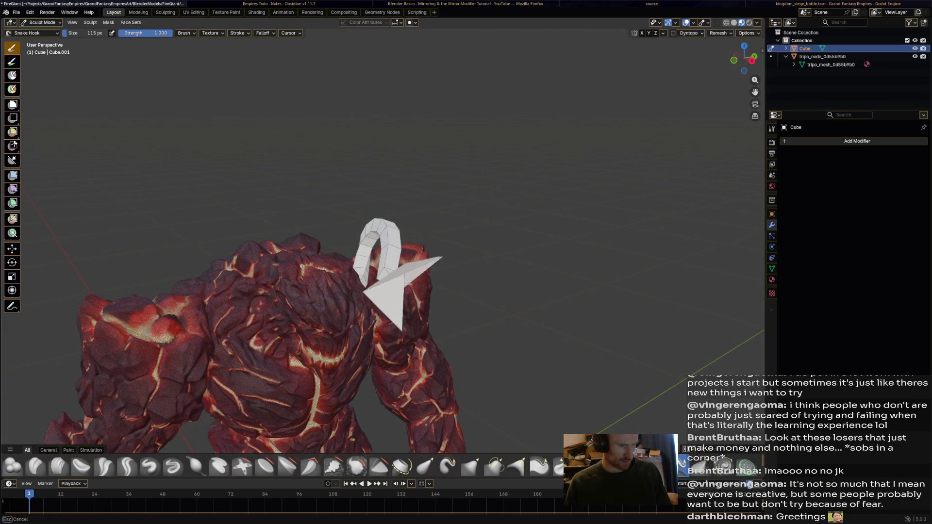
pyautogui.press('Escape')
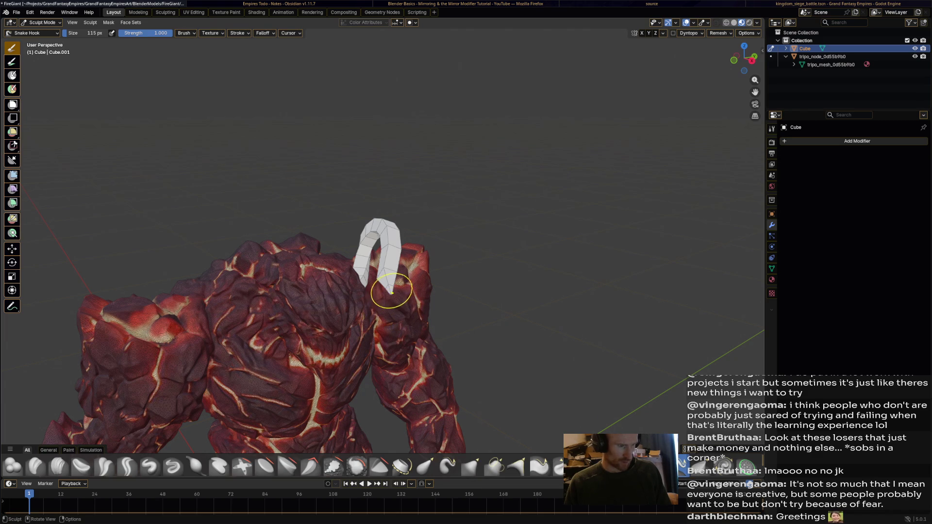
pyautogui.press('f')
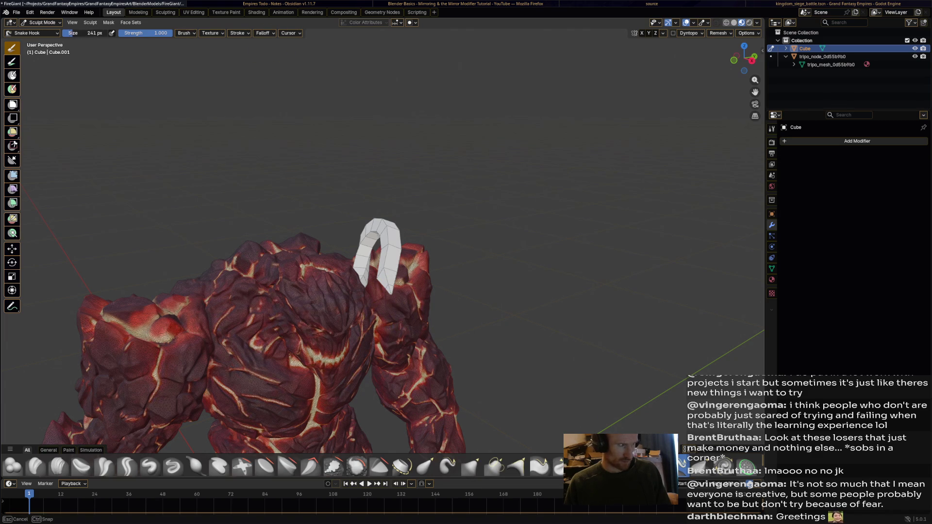
pyautogui.click(166, 104)
# Curl the horn by pulling its lower arm, upper arm and right leg with Snake Hook.
pyautogui.moveTo(395, 266)
pyautogui.mouseDown()
pyautogui.moveTo(422, 277)
pyautogui.moveTo(416, 285)
pyautogui.mouseUp()
pyautogui.moveTo(416, 308); pyautogui.dragTo(341, 251, button='middle')
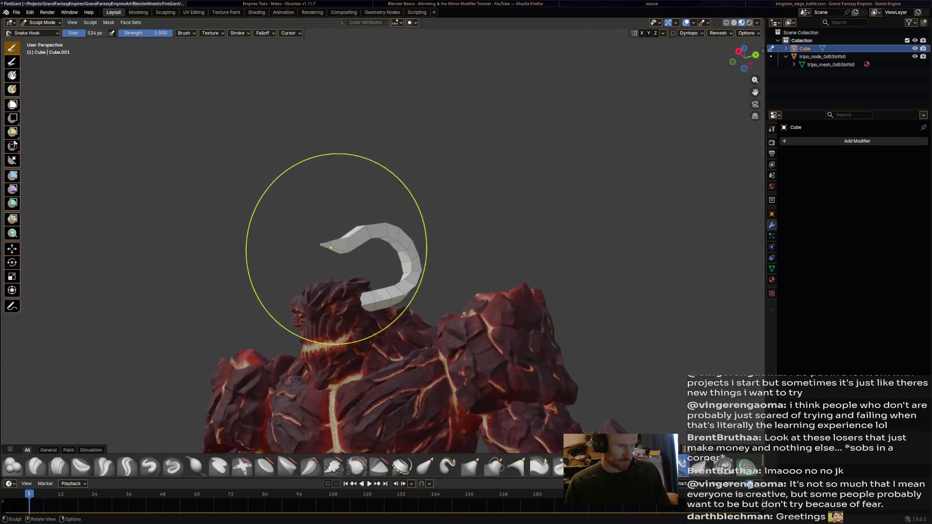
pyautogui.moveTo(313, 208); pyautogui.dragTo(361, 257)
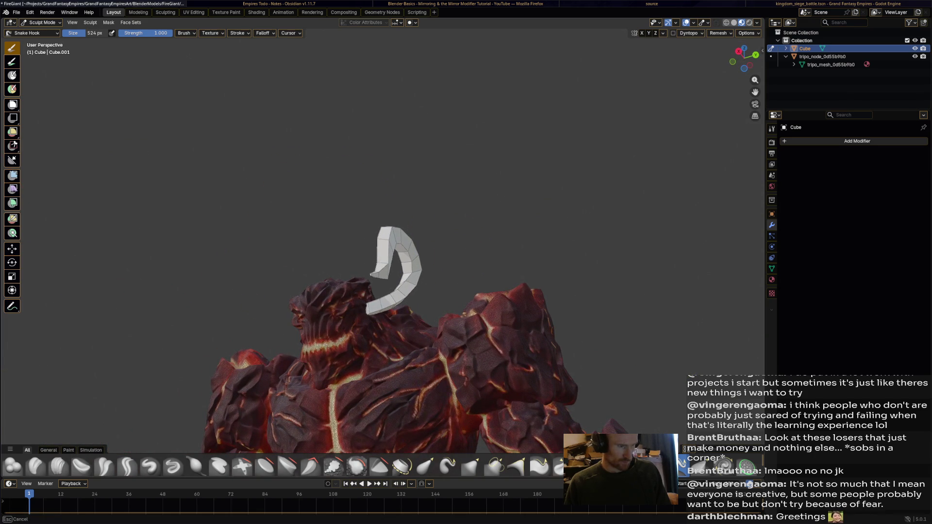
pyautogui.moveTo(362, 257)
pyautogui.mouseDown(button='middle')
pyautogui.moveTo(321, 282)
pyautogui.moveTo(350, 267)
pyautogui.moveTo(301, 271)
pyautogui.moveTo(396, 294)
pyautogui.mouseUp(button='middle')
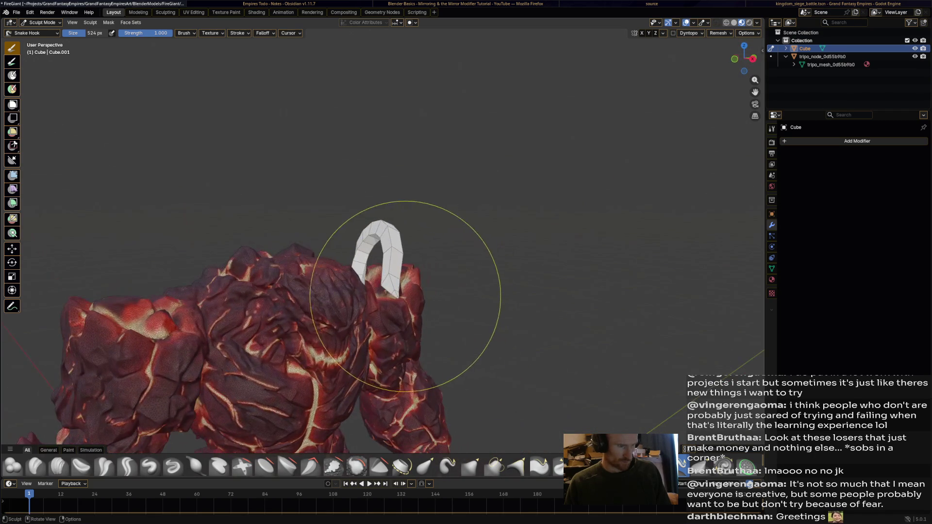
pyautogui.moveTo(399, 296); pyautogui.dragTo(422, 308)
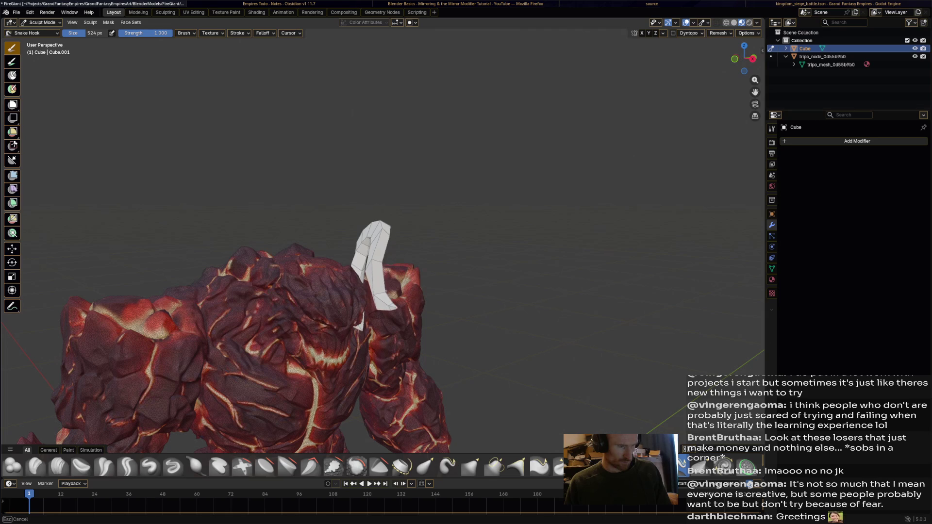
pyautogui.moveTo(422, 307); pyautogui.dragTo(277, 300, button='middle')
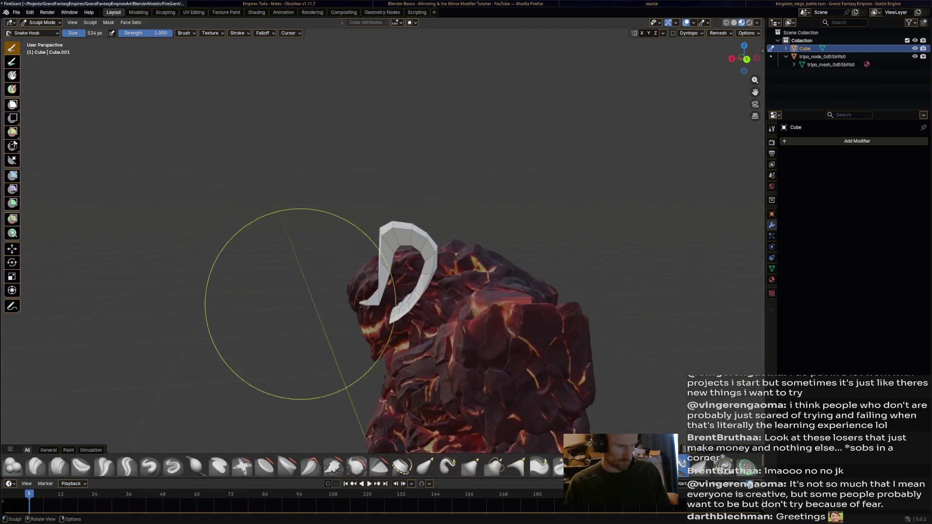
pyautogui.keyDown('ctrl'); pyautogui.moveTo(410, 390); pyautogui.dragTo(412, 174, button='middle'); pyautogui.keyUp('ctrl')
# Shrink the brush to 249 px, pull the horn's lower arm upward, then undo that stroke.
pyautogui.press('f')
pyautogui.click(340, 164)
pyautogui.moveTo(389, 223)
pyautogui.mouseDown()
pyautogui.moveTo(422, 194)
pyautogui.moveTo(407, 183)
pyautogui.moveTo(395, 226)
pyautogui.moveTo(405, 182)
pyautogui.moveTo(394, 170)
pyautogui.moveTo(395, 231)
pyautogui.moveTo(416, 197)
pyautogui.moveTo(425, 205)
pyautogui.mouseUp()
pyautogui.hotkey('ctrl', 'z')
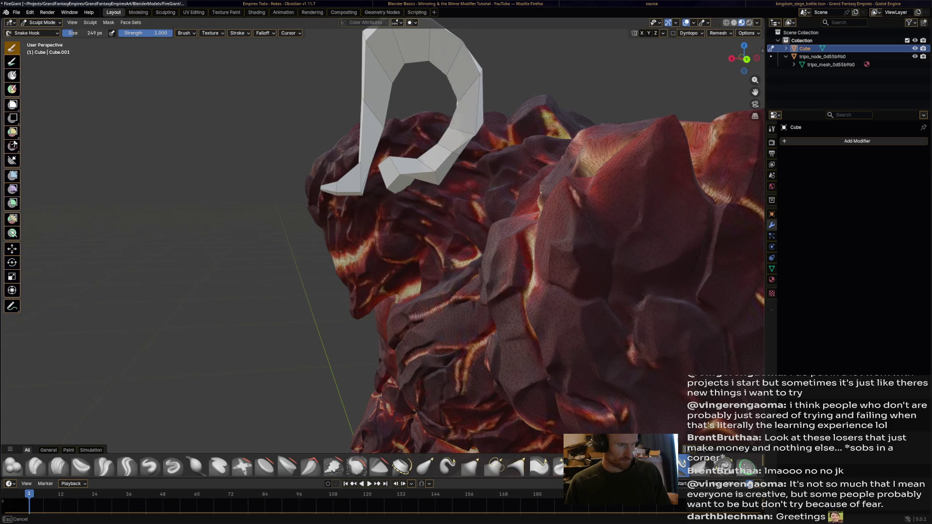
pyautogui.scroll(-5, 499, 93)
# Nudge the horn's left base and reshape its upper part with Snake Hook strokes.
pyautogui.moveTo(499, 94)
pyautogui.mouseDown(button='middle')
pyautogui.moveTo(515, 97)
pyautogui.moveTo(456, 112)
pyautogui.moveTo(389, 149)
pyautogui.moveTo(330, 160)
pyautogui.mouseUp(button='middle')
pyautogui.scroll(2, 421, 137)
pyautogui.moveTo(330, 161)
pyautogui.mouseDown()
pyautogui.moveTo(318, 170)
pyautogui.moveTo(333, 188)
pyautogui.mouseUp()
pyautogui.moveTo(333, 187); pyautogui.dragTo(242, 192, button='middle')
pyautogui.moveTo(403, 167); pyautogui.dragTo(387, 169, button='middle')
pyautogui.moveTo(387, 168); pyautogui.dragTo(389, 156)
pyautogui.moveTo(389, 155); pyautogui.dragTo(340, 158, button='middle')
pyautogui.moveTo(355, 198); pyautogui.dragTo(369, 199, button='middle')
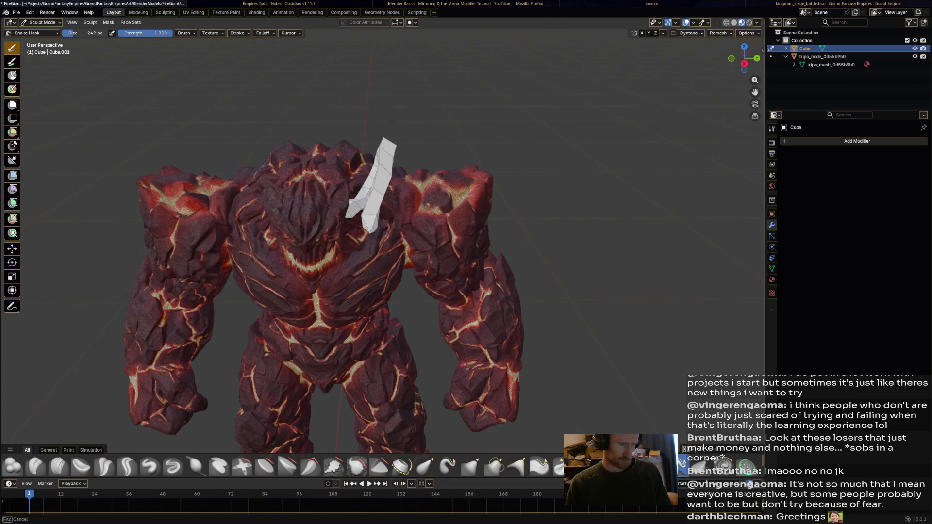
pyautogui.moveTo(410, 206)
pyautogui.mouseDown(button='middle')
pyautogui.moveTo(413, 153)
pyautogui.moveTo(412, 220)
pyautogui.mouseUp(button='middle')
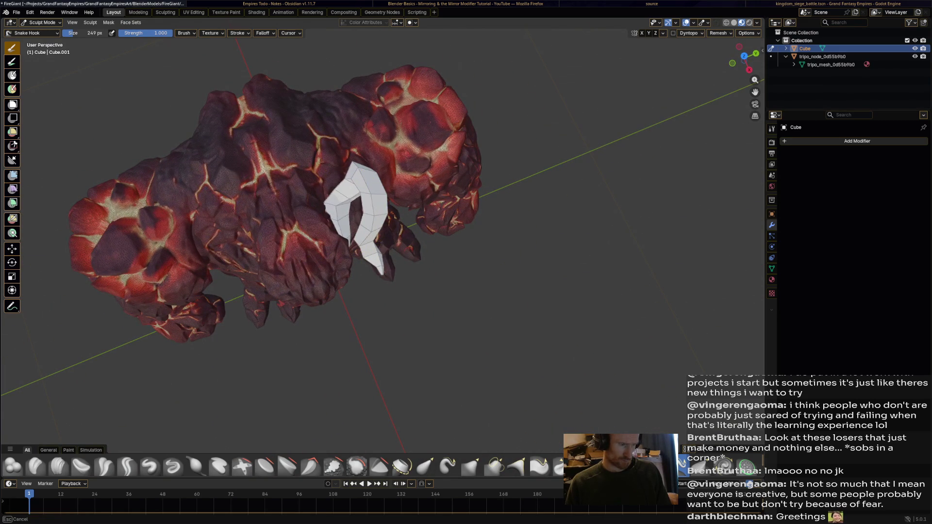
# Frame the giant head-on to check the horn, then undo the last two strokes.
pyautogui.moveTo(335, 175); pyautogui.dragTo(305, 134, button='middle')
pyautogui.moveTo(445, 179)
pyautogui.mouseDown(button='middle')
pyautogui.moveTo(538, 181)
pyautogui.moveTo(475, 167)
pyautogui.moveTo(458, 187)
pyautogui.moveTo(418, 194)
pyautogui.moveTo(403, 170)
pyautogui.moveTo(437, 204)
pyautogui.moveTo(524, 201)
pyautogui.moveTo(335, 292)
pyautogui.mouseUp(button='middle')
pyautogui.scroll(2, 342, 296)
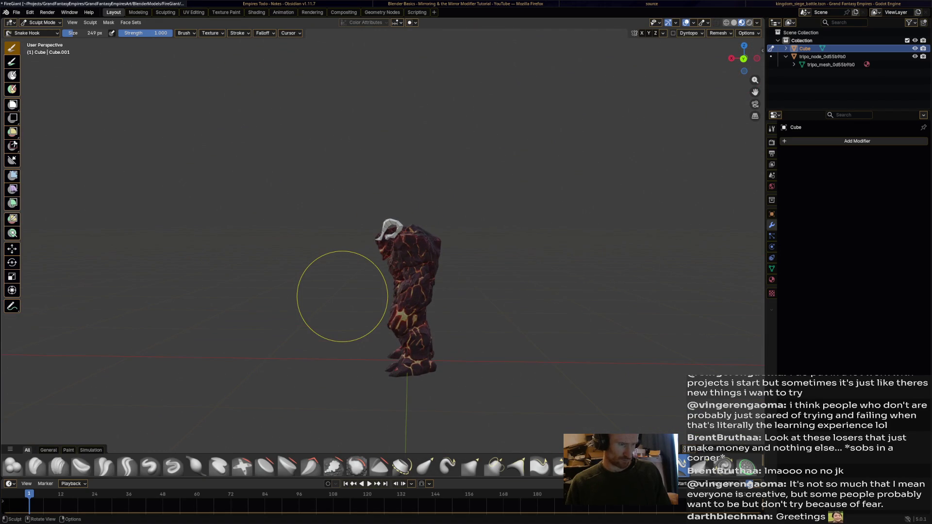
pyautogui.scroll(4, 342, 296)
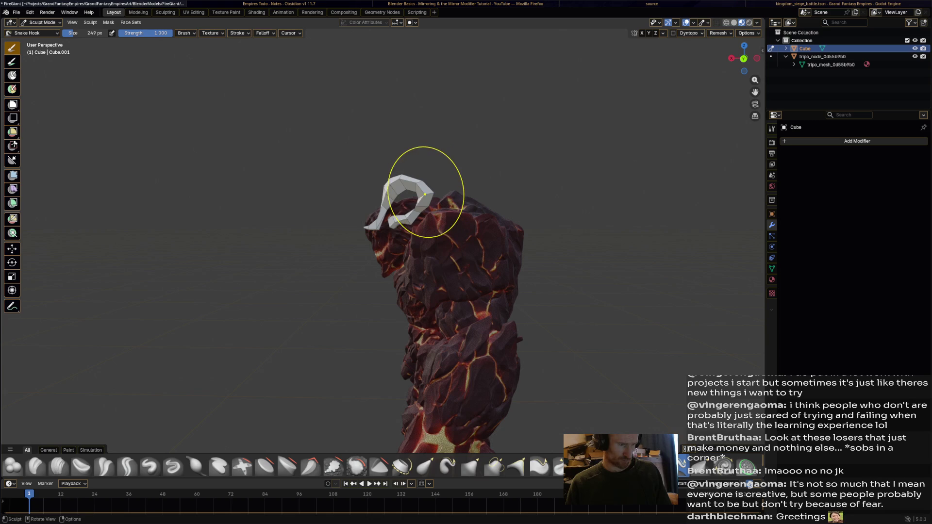
pyautogui.moveTo(380, 226)
pyautogui.mouseDown(button='middle')
pyautogui.moveTo(422, 238)
pyautogui.moveTo(403, 271)
pyautogui.moveTo(413, 320)
pyautogui.moveTo(410, 282)
pyautogui.mouseUp(button='middle')
pyautogui.scroll(3, 374, 220)
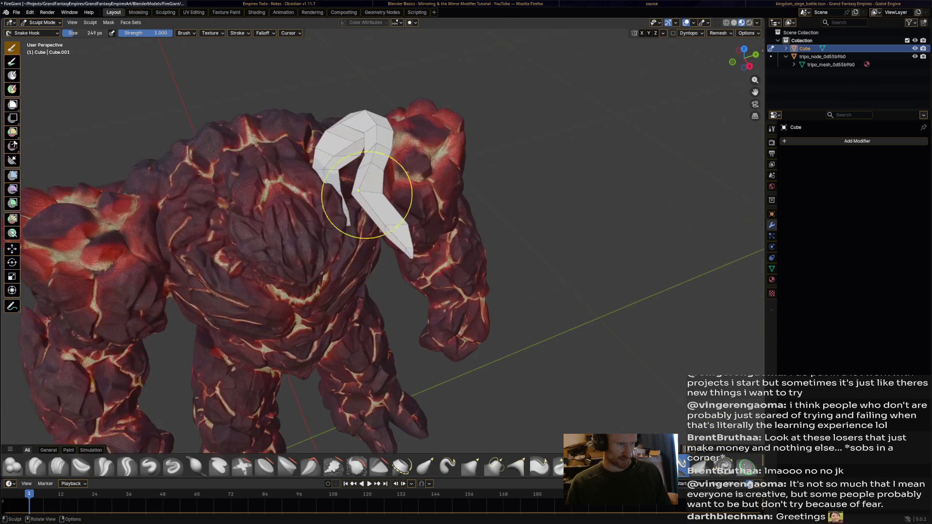
pyautogui.moveTo(402, 177); pyautogui.dragTo(384, 145, button='middle')
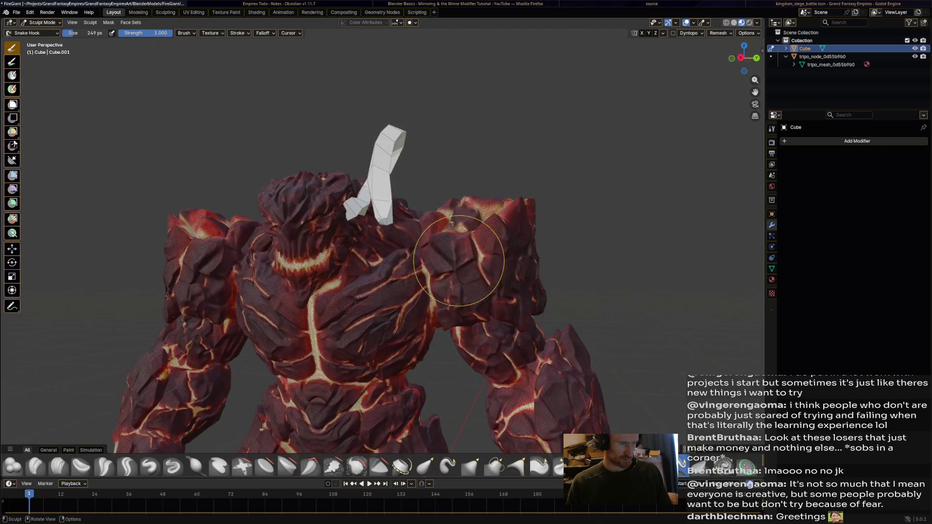
pyautogui.scroll(-5, 468, 249)
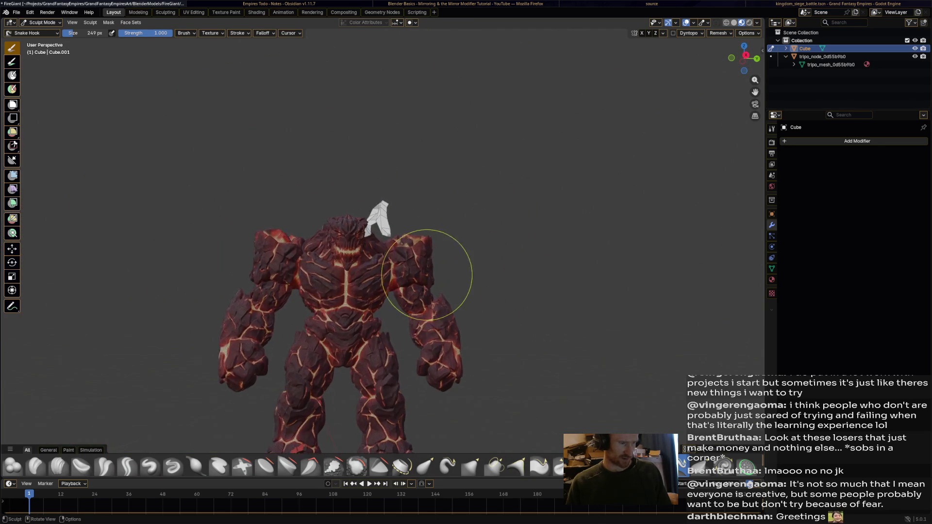
pyautogui.scroll(-4, 437, 282)
pyautogui.scroll(5, 377, 210)
pyautogui.scroll(2, 377, 209)
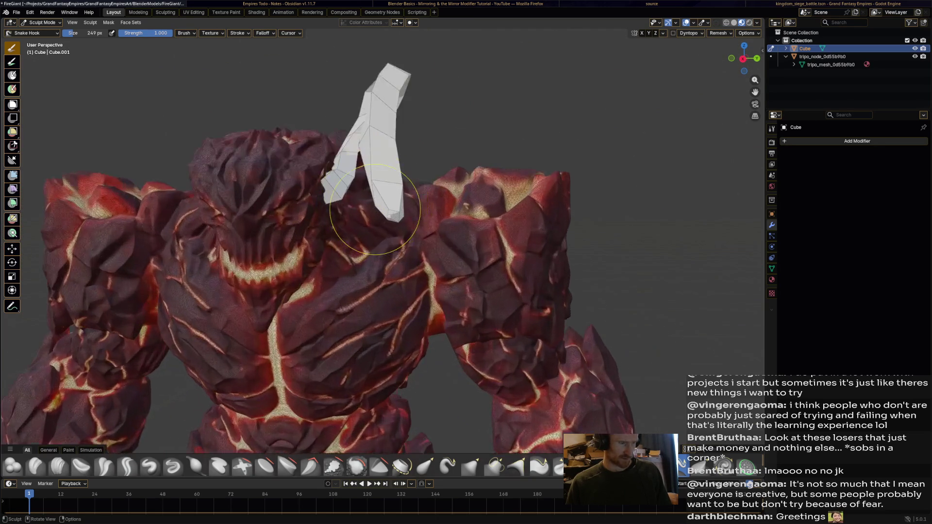
pyautogui.scroll(-5, 374, 208)
pyautogui.moveTo(395, 219)
pyautogui.mouseDown(button='middle')
pyautogui.moveTo(286, 218)
pyautogui.moveTo(374, 208)
pyautogui.mouseUp(button='middle')
pyautogui.scroll(5, 372, 210)
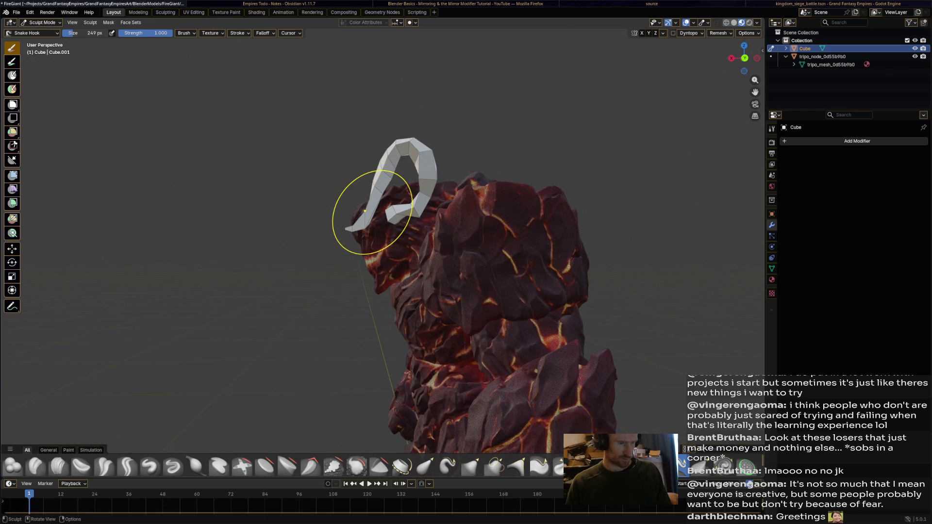
pyautogui.hotkey('ctrl', 'z')
pyautogui.hotkey('ctrl', 'z')
pyautogui.hotkey('ctrl', 'z')
pyautogui.hotkey('ctrl', 'z')
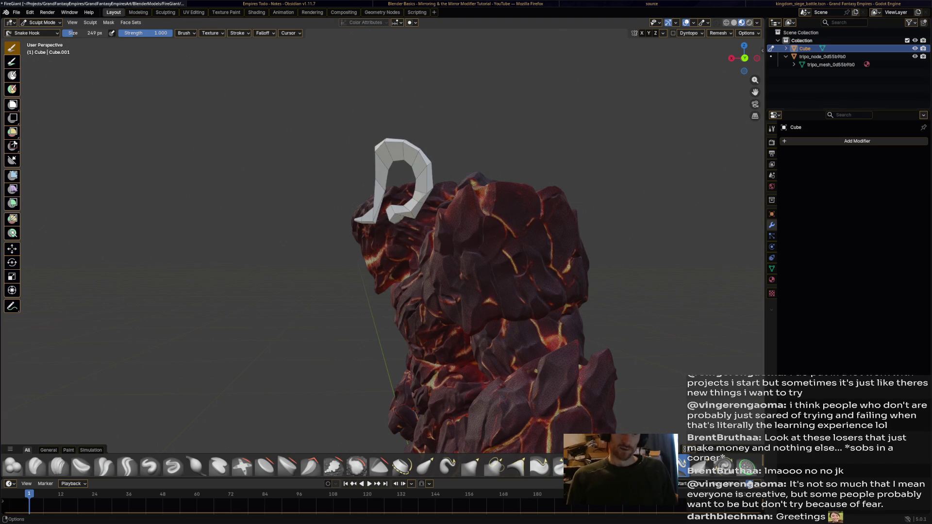
pyautogui.rightClick(803, 48)
# Delete the Cube horn object from the scene.
pyautogui.click(799, 64)
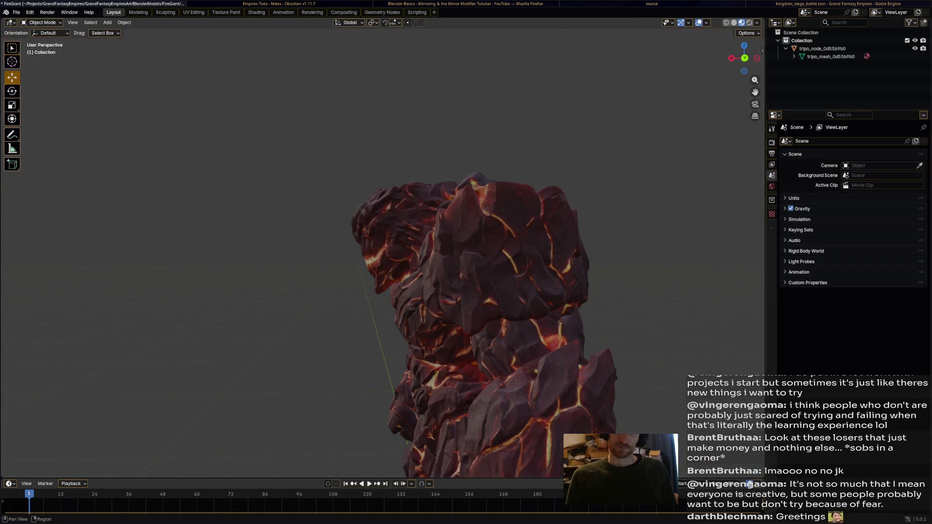
pyautogui.scroll(-6, 383, 271)
pyautogui.moveTo(383, 271)
pyautogui.mouseDown(button='middle')
pyautogui.moveTo(359, 296)
pyautogui.moveTo(572, 285)
pyautogui.mouseUp(button='middle')
# Save FireGiant.blend and select the lava giant model.
pyautogui.hotkey('ctrl', 's')
pyautogui.scroll(-6, 514, 282)
pyautogui.scroll(2, 403, 223)
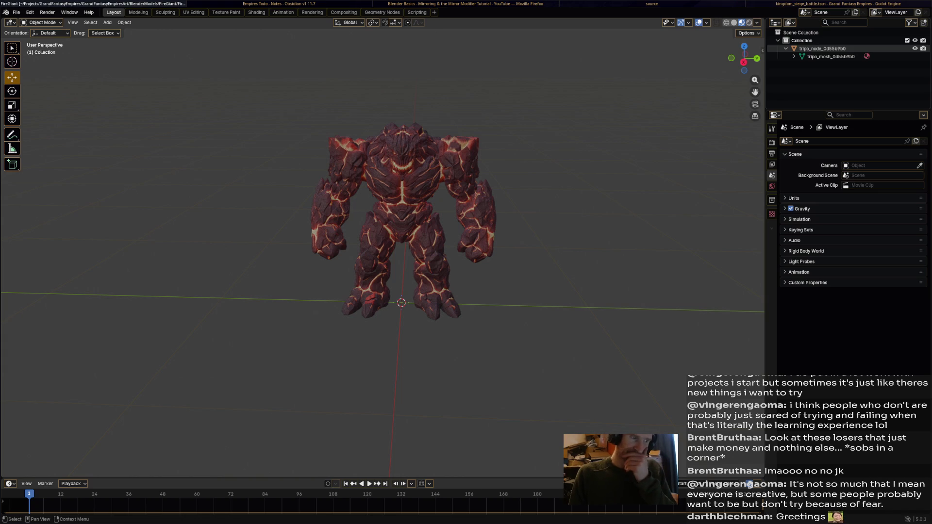
pyautogui.press('a')
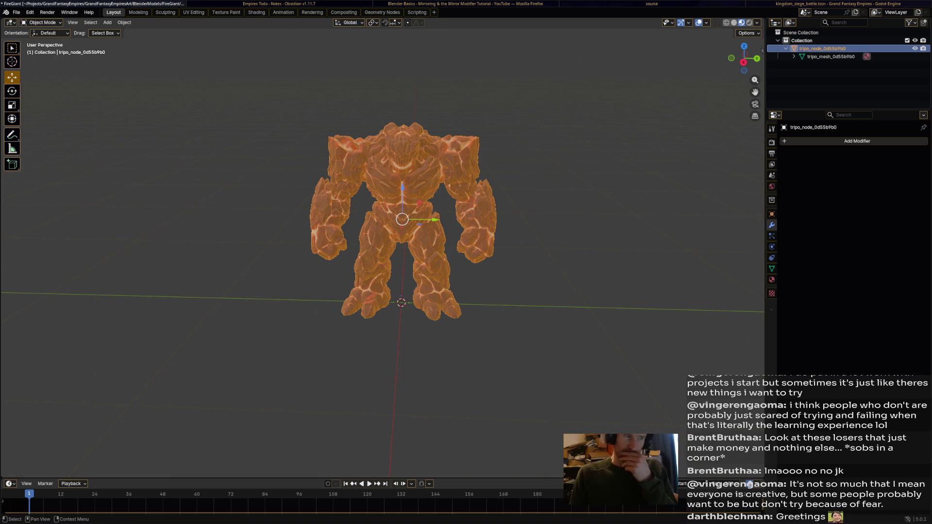
# Save the file, then save an incremental copy as FireGiant1.blend.
pyautogui.hotkey('ctrl', 's')
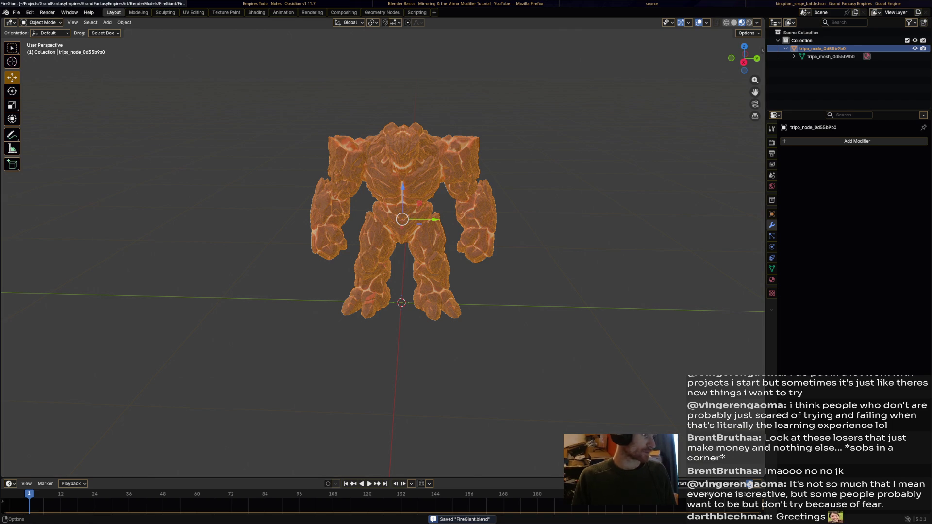
pyautogui.click(16, 12)
pyautogui.click(39, 88)
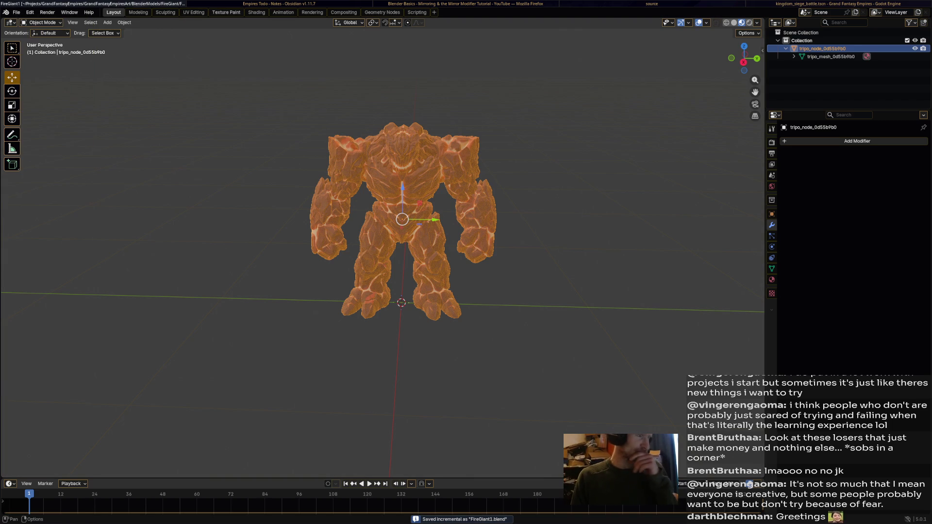
# Add a Rigify Human meta-rig at the giant's origin in the Layout workspace.
pyautogui.click(283, 12)
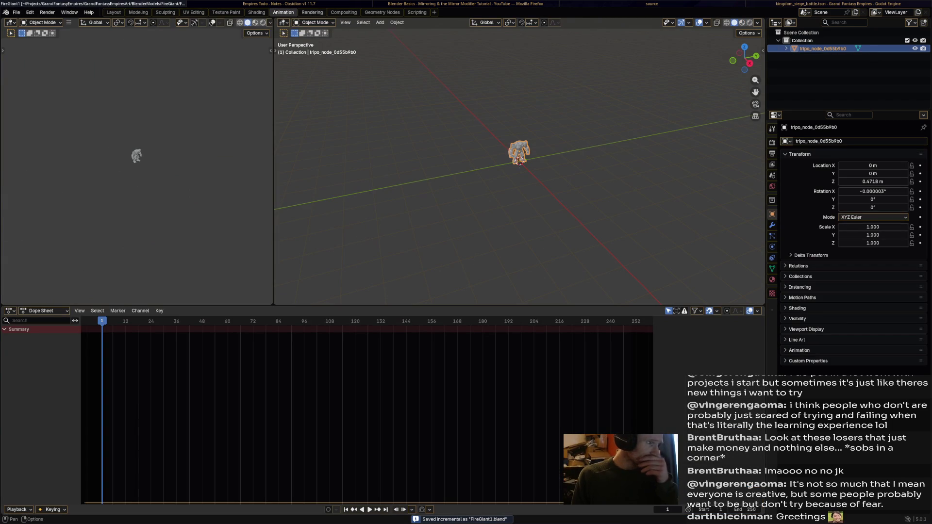
pyautogui.hotkey('ctrl', 'pageup')
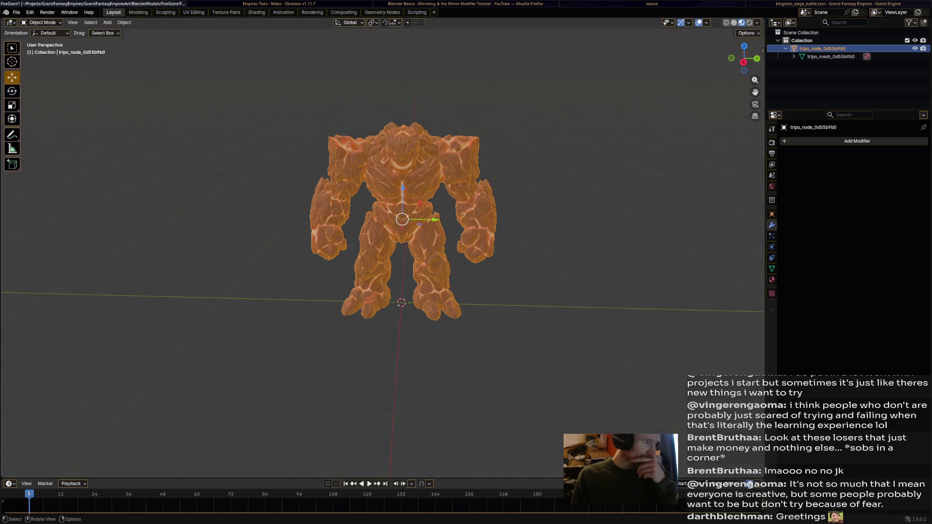
pyautogui.click(73, 22)
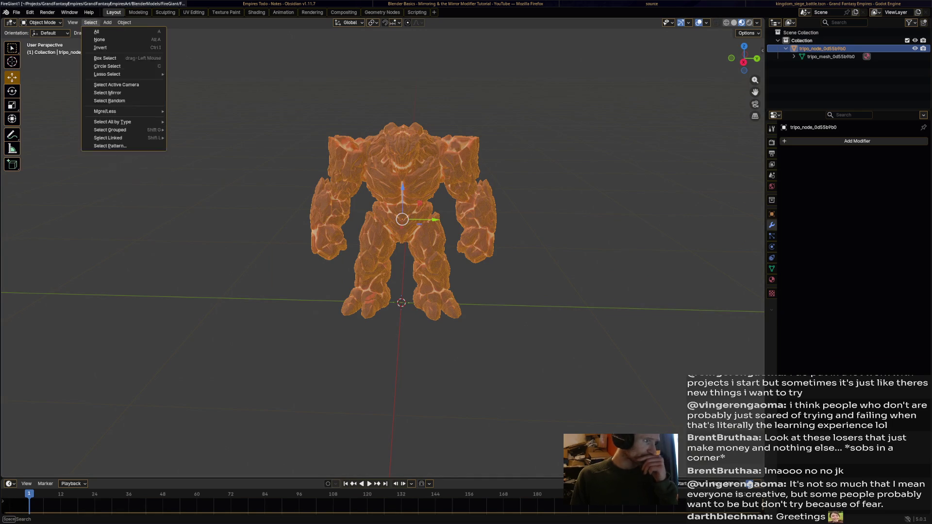
pyautogui.moveTo(90, 23)
pyautogui.moveTo(43, 22)
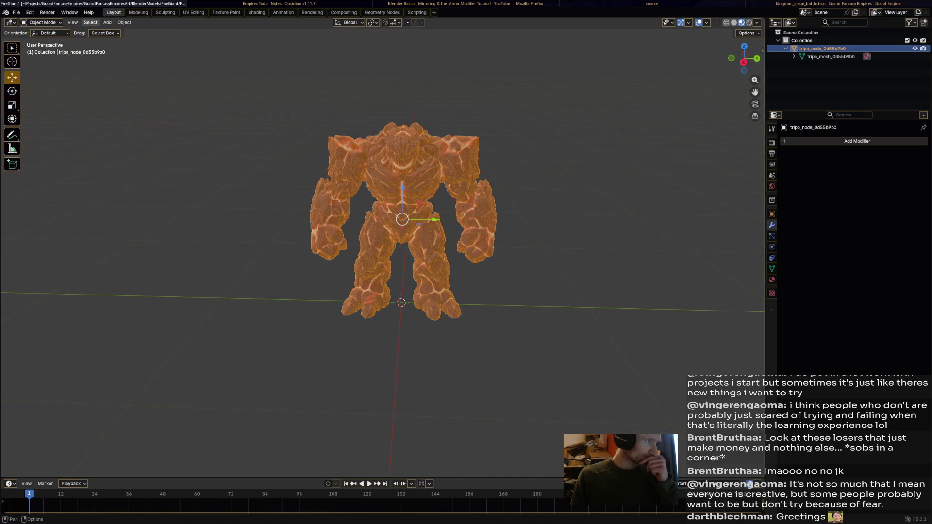
pyautogui.click(108, 22)
pyautogui.moveTo(123, 98)
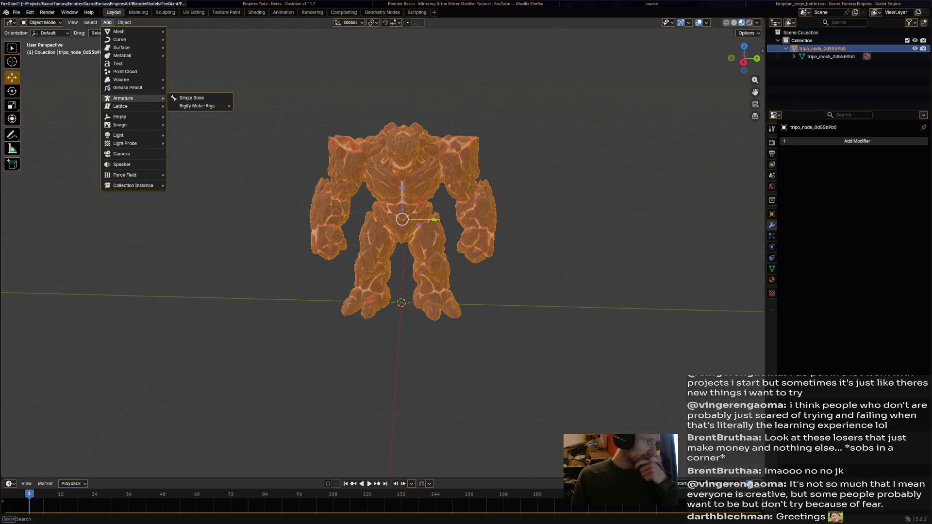
pyautogui.moveTo(196, 105)
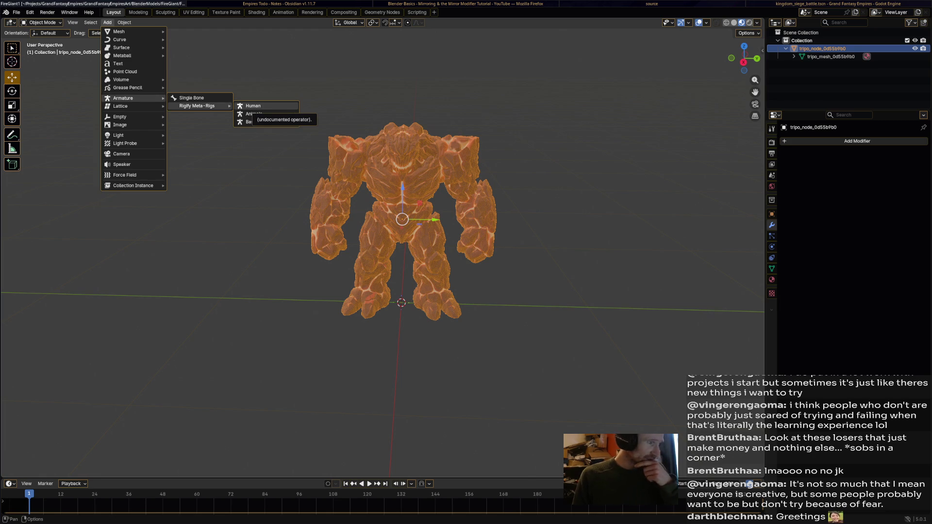
pyautogui.click(252, 106)
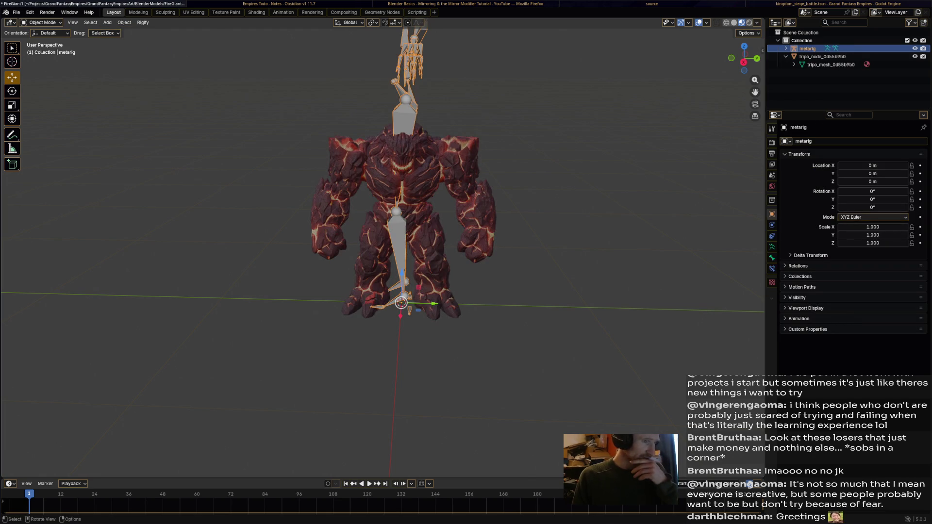
# Compare the metarig and giant from the side, then select tripo_node_0d55b9b0.
pyautogui.moveTo(389, 243); pyautogui.dragTo(465, 243, button='middle')
pyautogui.moveTo(384, 262); pyautogui.dragTo(386, 249, button='middle')
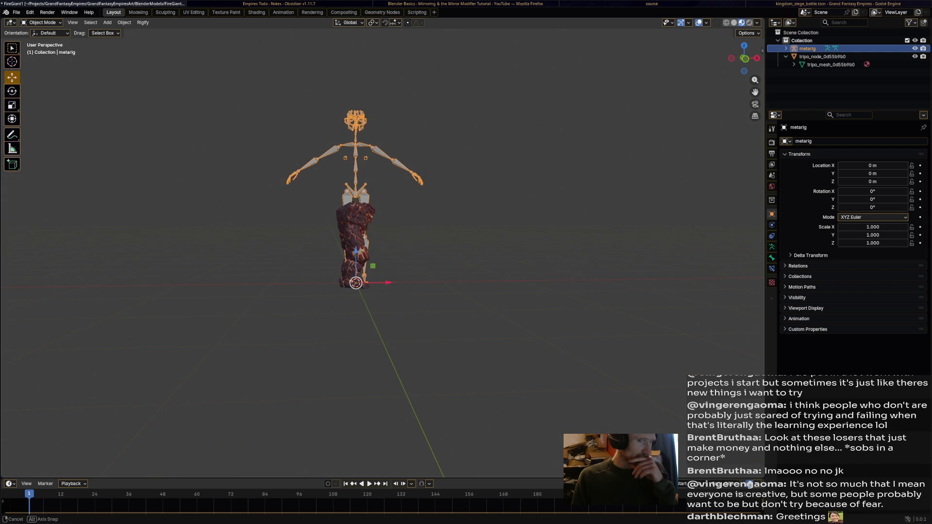
pyautogui.moveTo(386, 249)
pyautogui.mouseDown(button='middle')
pyautogui.moveTo(429, 250)
pyautogui.moveTo(396, 247)
pyautogui.mouseUp(button='middle')
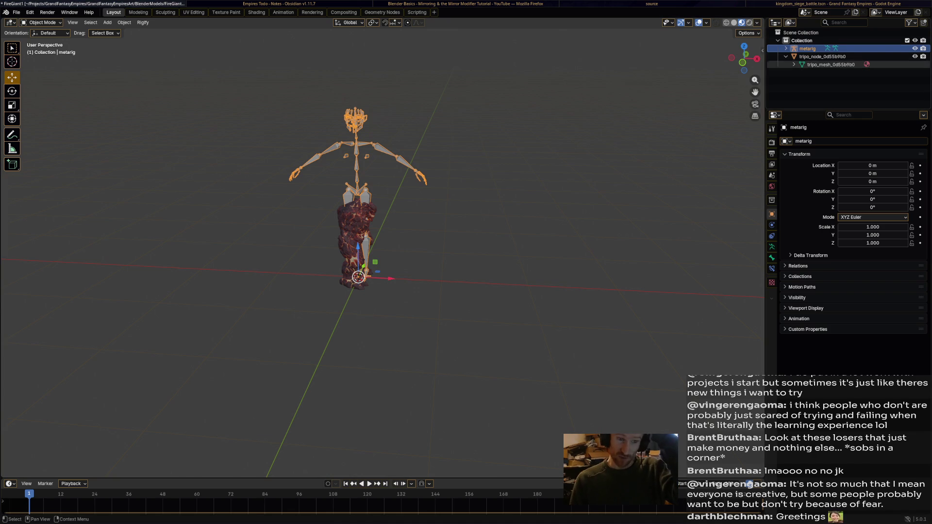
pyautogui.click(822, 56)
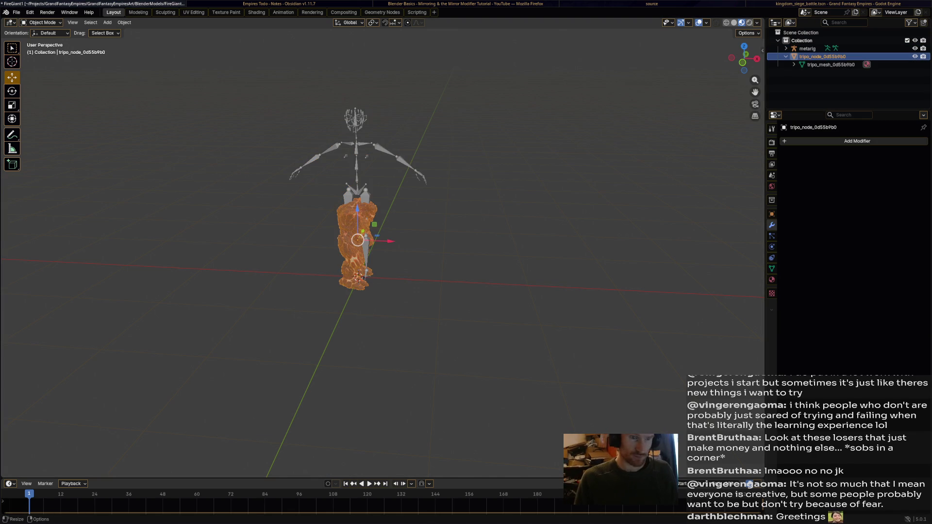
# Reveal the giant's 0.987 m height in the Transform sidebar, save FireGiant1.blend, and open dmenu.
pyautogui.click(762, 50)
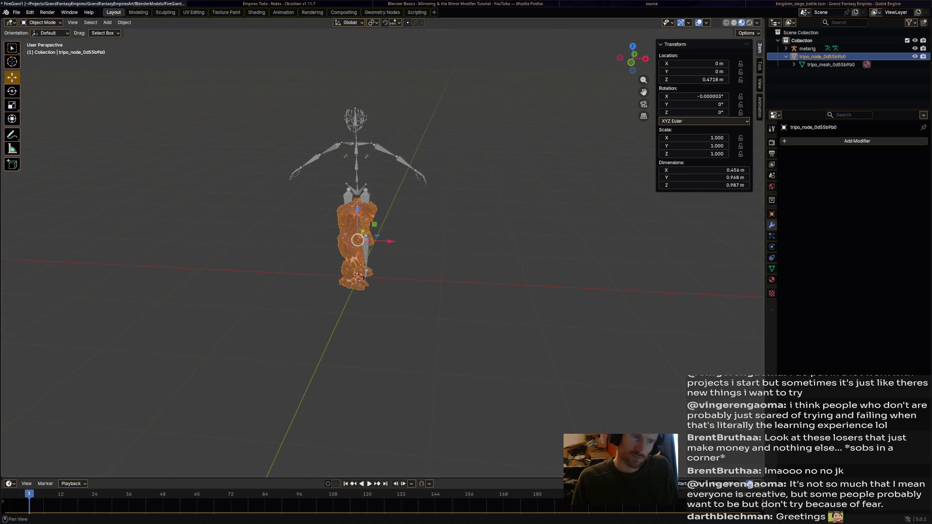
pyautogui.moveTo(388, 253)
pyautogui.keyDown('ctrl'); pyautogui.mouseDown(button='middle')
pyautogui.moveTo(388, 194)
pyautogui.moveTo(369, 242)
pyautogui.moveTo(282, 243)
pyautogui.mouseUp(button='middle'); pyautogui.keyUp('ctrl')
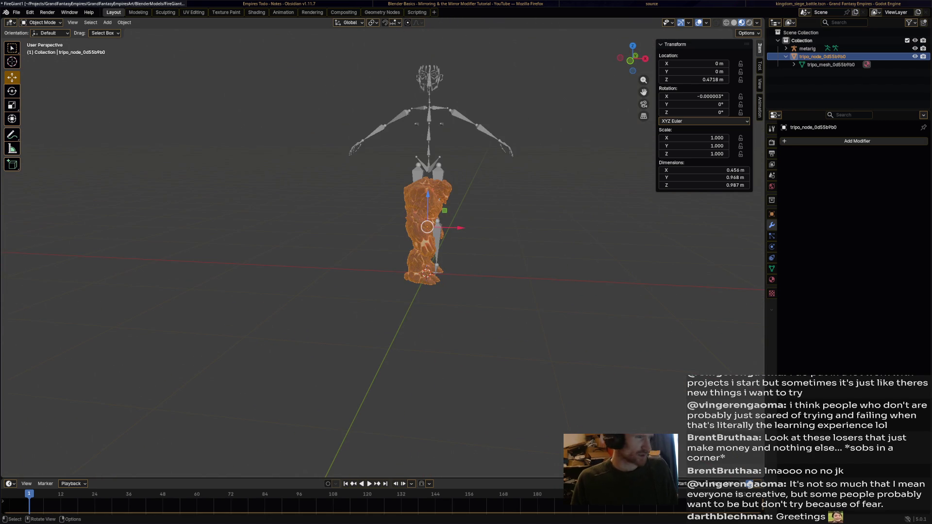
pyautogui.hotkey('ctrl', 's')
pyautogui.click(16, 13)
pyautogui.press('Escape')
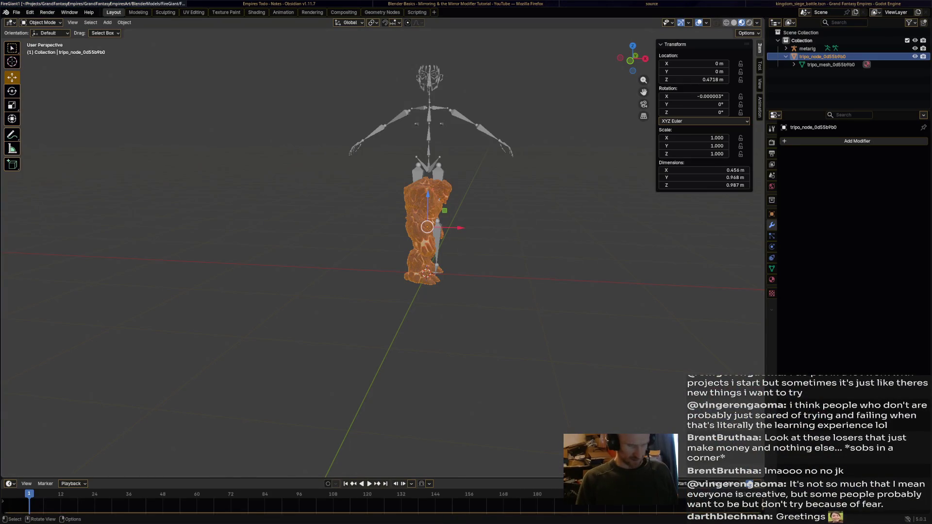
pyautogui.press('super+d')
# Launch a second Blender and open RedDragon3.blend to examine its dragon rig.
pyautogui.write('blender')
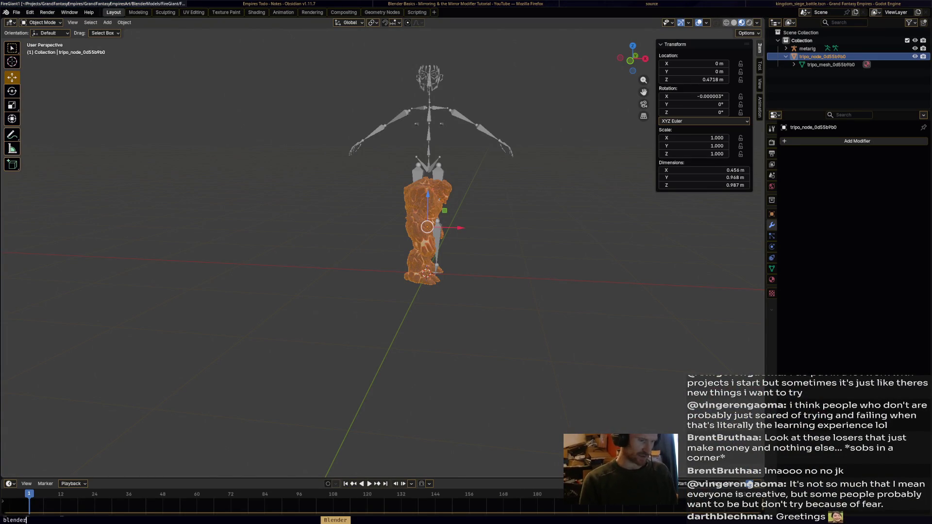
pyautogui.press('Return')
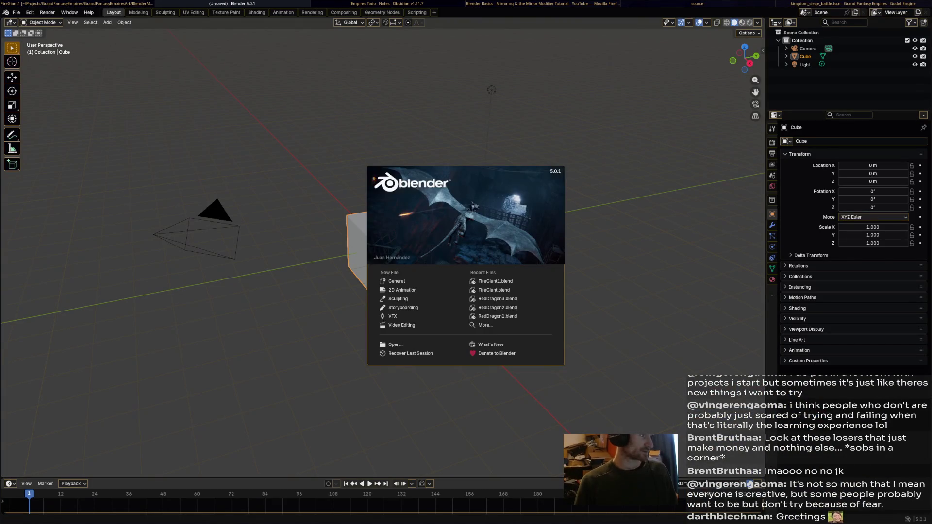
pyautogui.click(16, 12)
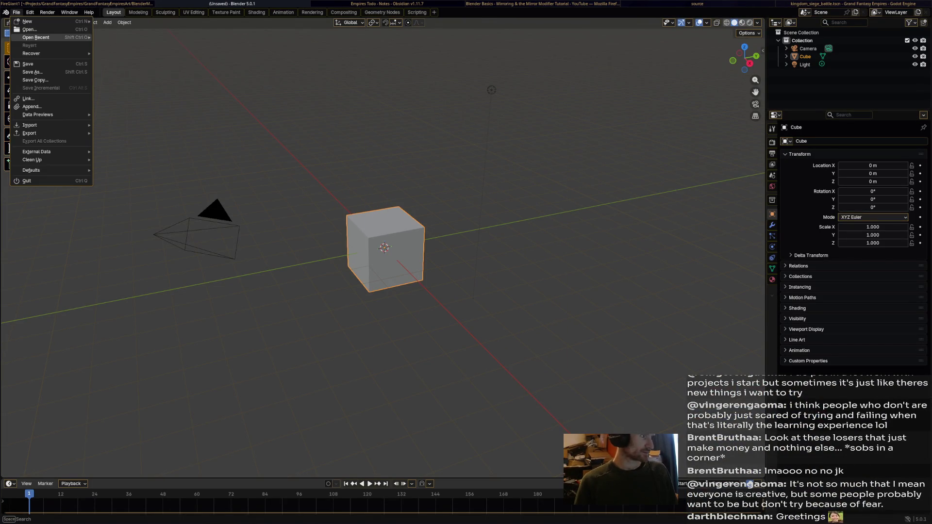
pyautogui.moveTo(36, 37)
pyautogui.click(125, 53)
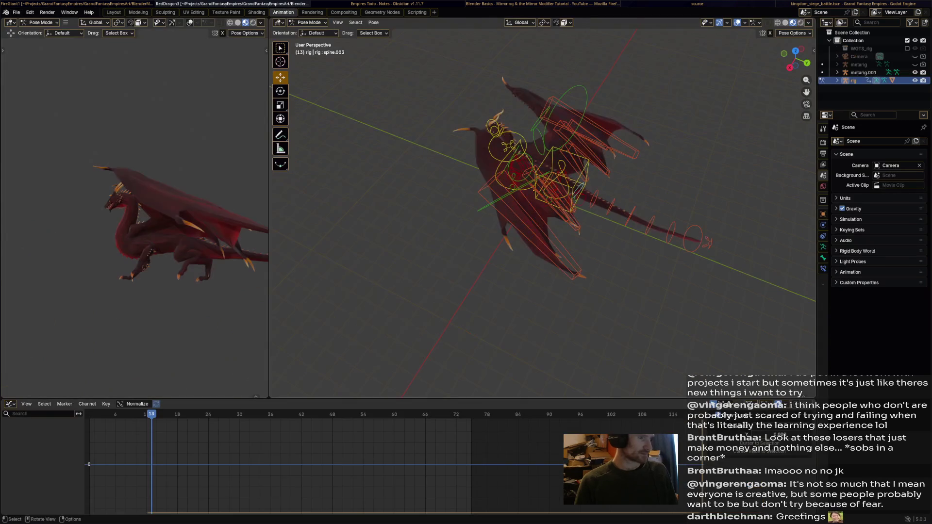
pyautogui.moveTo(533, 208)
pyautogui.mouseDown(button='middle')
pyautogui.moveTo(607, 214)
pyautogui.moveTo(544, 204)
pyautogui.moveTo(583, 214)
pyautogui.moveTo(631, 194)
pyautogui.moveTo(485, 204)
pyautogui.moveTo(558, 199)
pyautogui.mouseUp(button='middle')
# Cycle through the notes and tutorial windows, back to the FireGiant scene.
pyautogui.hotkey('alt', 'Tab')
pyautogui.hotkey('alt', 'Tab')
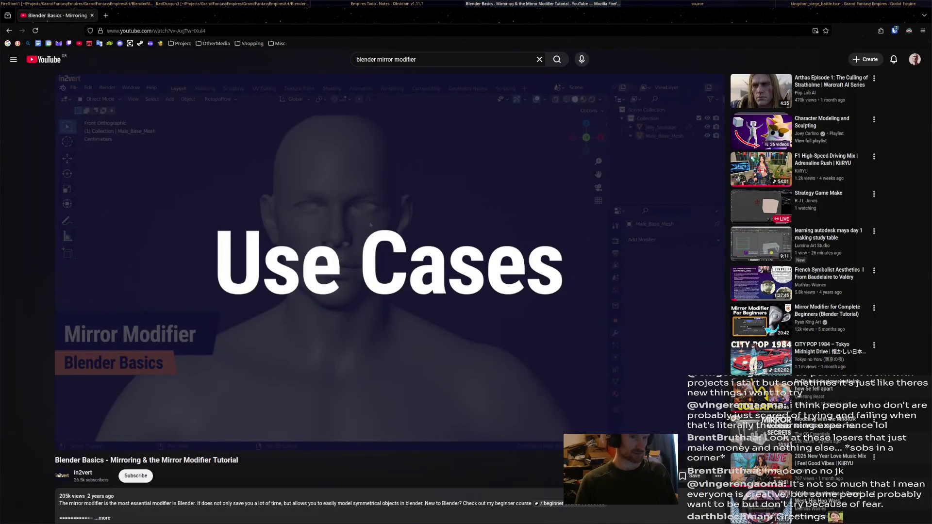
pyautogui.hotkey('alt', 'Tab')
pyautogui.hotkey('alt', 'Tab')
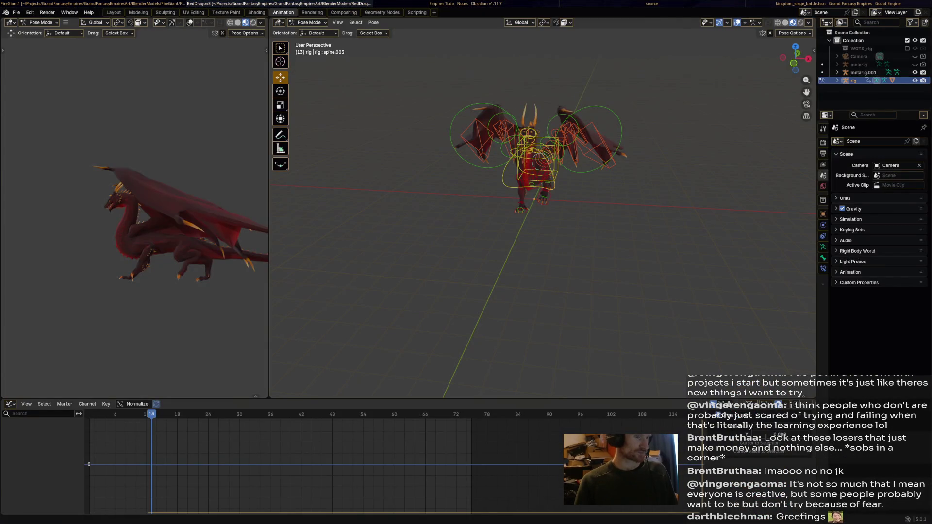
pyautogui.hotkey('alt', 'Tab')
pyautogui.moveTo(466, 243); pyautogui.dragTo(585, 253, button='middle')
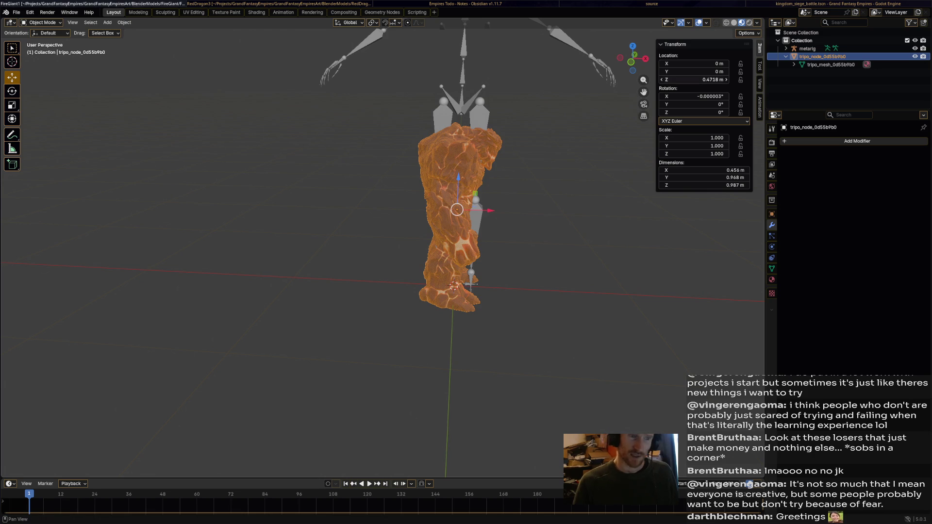
# Turn the giant mesh to face front with a Z rotation of -90°.
pyautogui.moveTo(703, 96)
pyautogui.mouseDown()
pyautogui.moveTo(733, 105)
pyautogui.moveTo(704, 105)
pyautogui.mouseUp()
pyautogui.moveTo(704, 112); pyautogui.dragTo(670, 112)
pyautogui.click(669, 112)
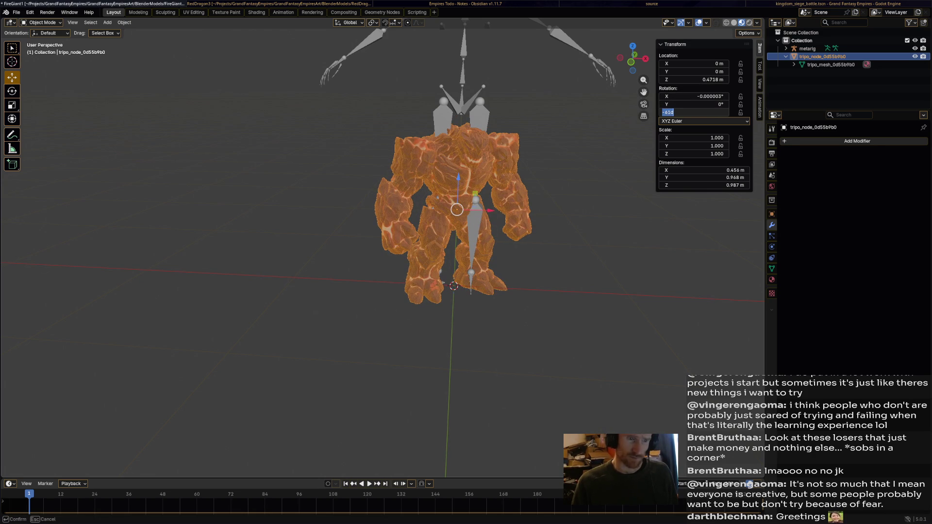
pyautogui.write('-90')
pyautogui.press('Return')
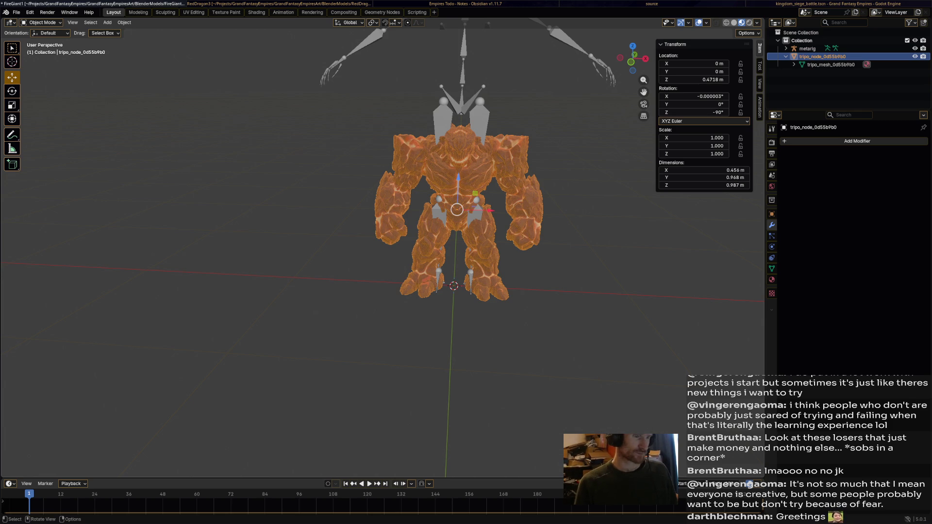
pyautogui.scroll(-3, 456, 243)
pyautogui.scroll(1, 456, 242)
pyautogui.moveTo(456, 243)
pyautogui.mouseDown(button='middle')
pyautogui.moveTo(436, 233)
pyautogui.moveTo(485, 203)
pyautogui.mouseUp(button='middle')
# Scale the giant mesh uniformly to 3 on X, Y and Z.
pyautogui.press('s')
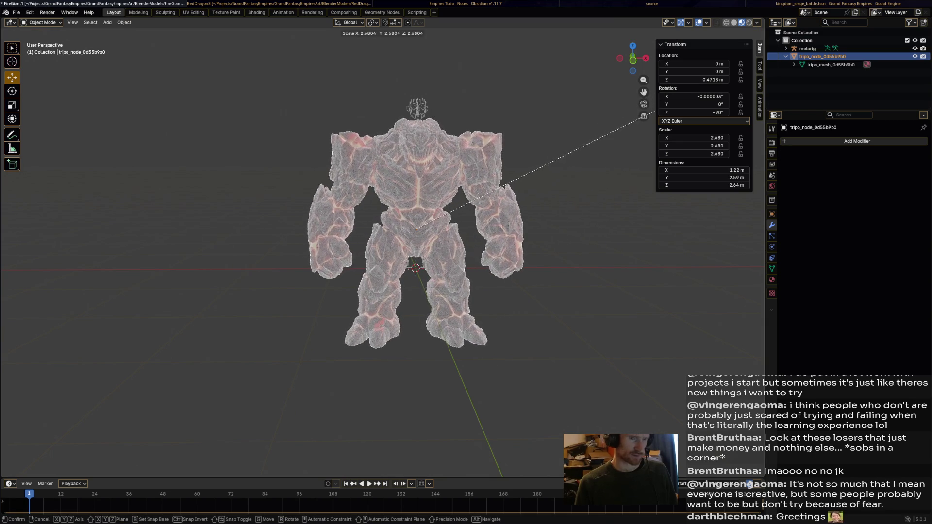
pyautogui.click(665, 105)
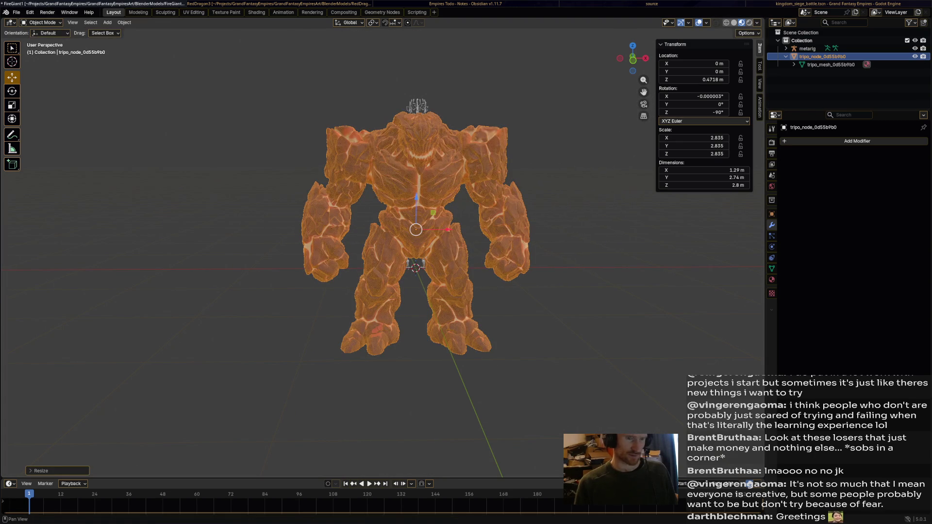
pyautogui.click(694, 138)
pyautogui.write('3')
pyautogui.press('Return')
pyautogui.click(694, 146)
pyautogui.write('3')
pyautogui.press('Return')
pyautogui.click(694, 153)
pyautogui.press('Return')
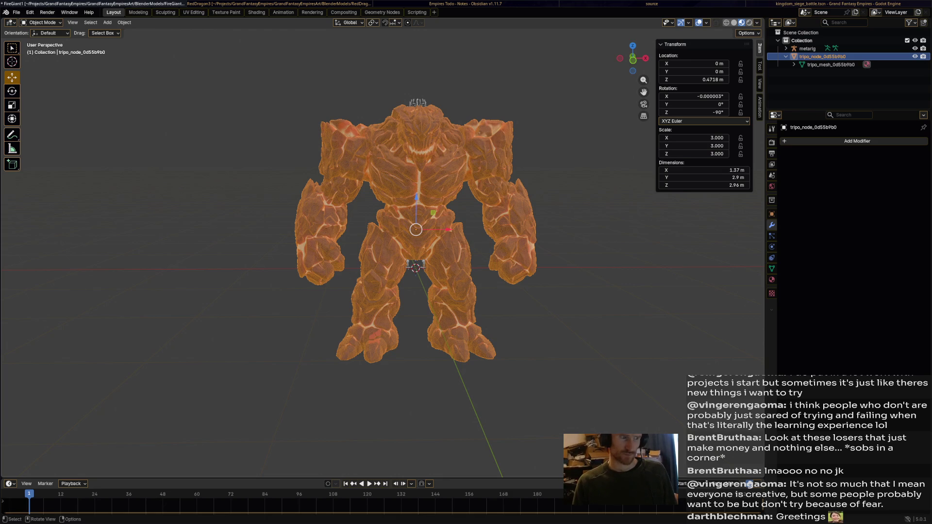
# Raise the giant to Z 1.4852 m and save the file.
pyautogui.moveTo(417, 198); pyautogui.dragTo(417, 116)
pyautogui.moveTo(417, 116); pyautogui.dragTo(393, 204, button='middle')
pyautogui.moveTo(391, 204); pyautogui.dragTo(392, 194)
pyautogui.scroll(-2, 391, 194)
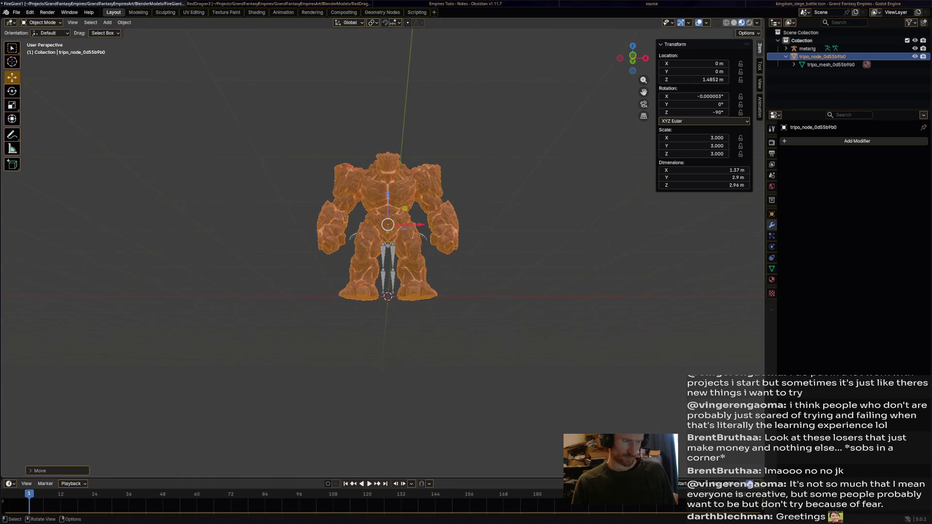
pyautogui.hotkey('ctrl', 's')
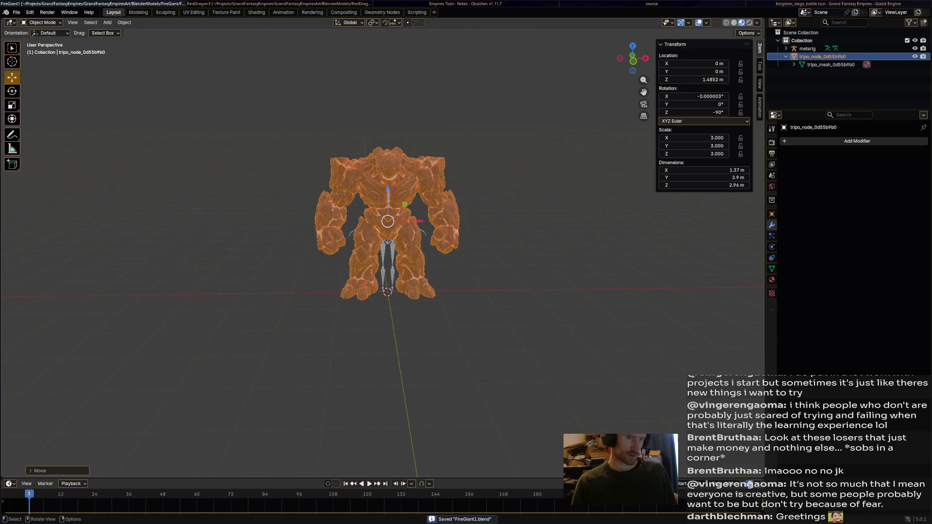
# Apply all transforms to the fire giant mesh.
pyautogui.press('a')
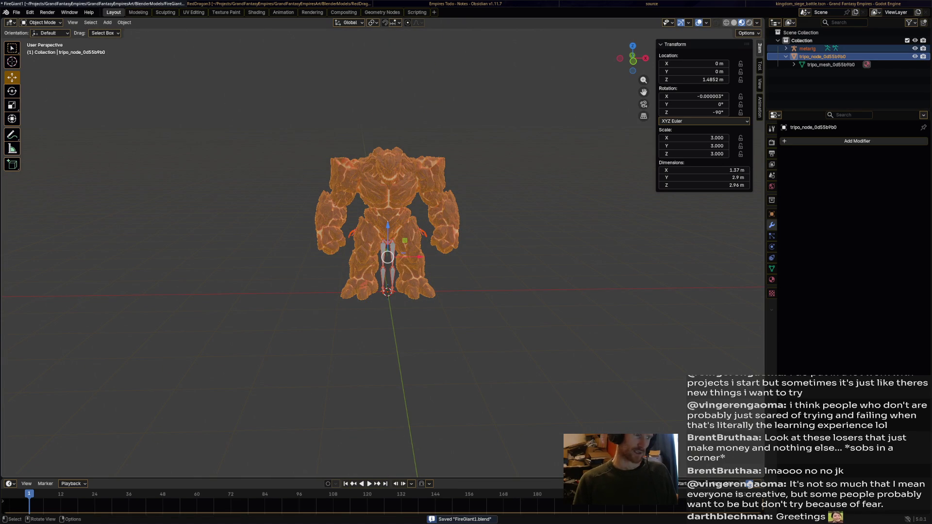
pyautogui.click(125, 22)
pyautogui.moveTo(146, 64)
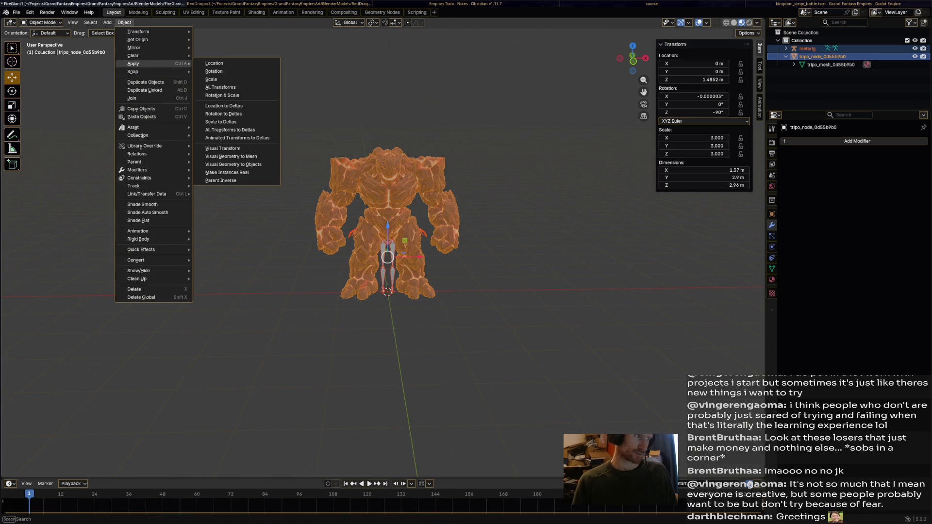
pyautogui.click(221, 88)
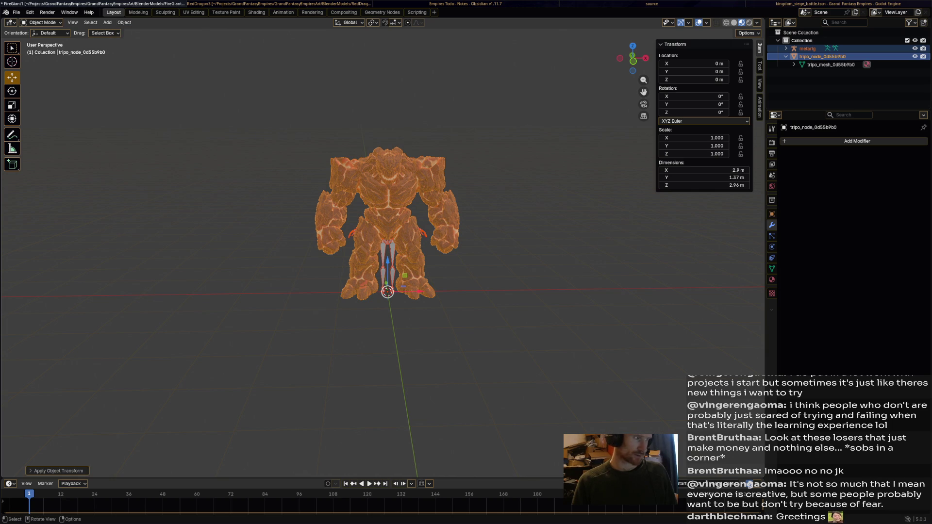
# Scale the metarig up to about 1.451 and save the file.
pyautogui.click(807, 49)
pyautogui.press('s')
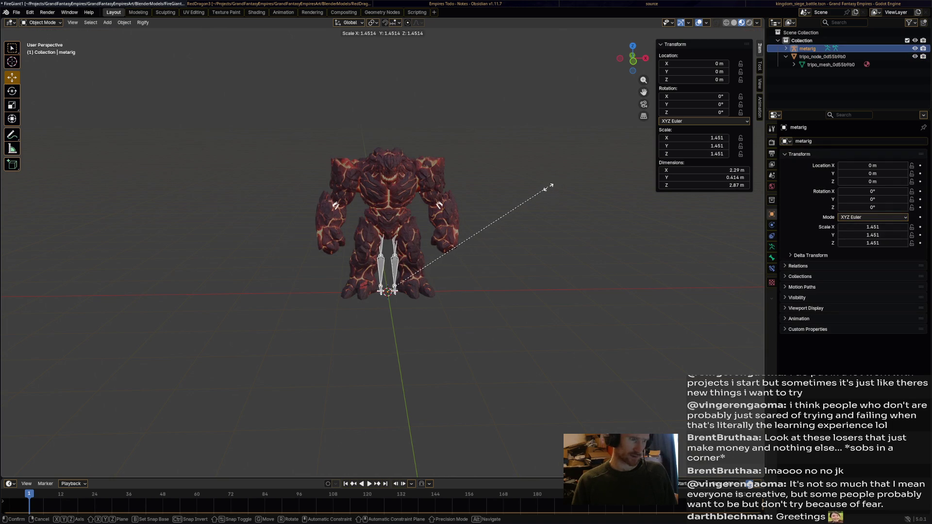
pyautogui.click(548, 188)
pyautogui.hotkey('ctrl', 's')
pyautogui.click(772, 246)
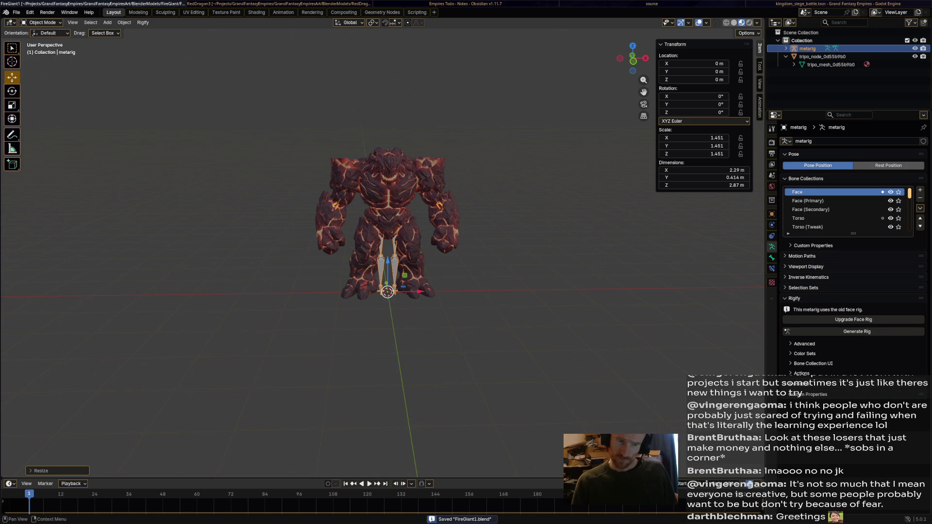
pyautogui.click(802, 267)
# Enable In Front so the metarig bones show through the giant mesh.
pyautogui.click(840, 314)
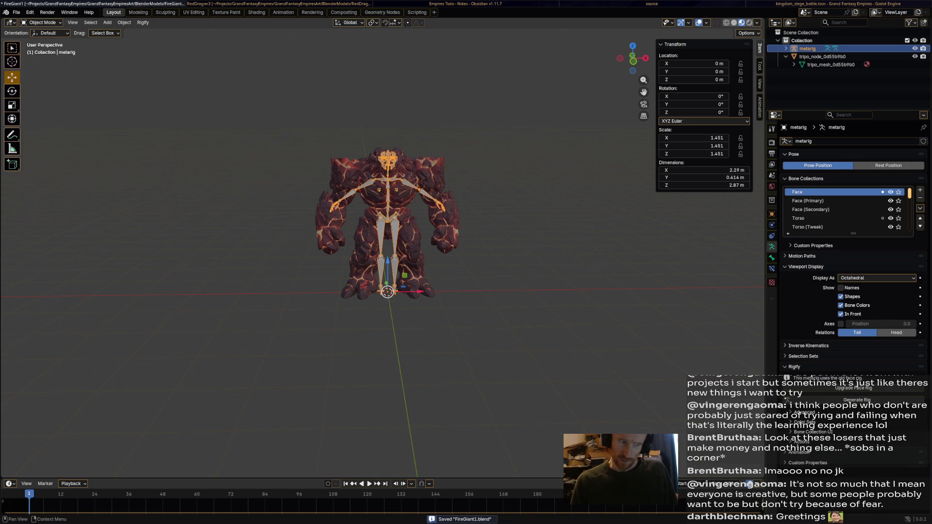
pyautogui.scroll(3, 388, 219)
pyautogui.moveTo(389, 218); pyautogui.dragTo(486, 209, button='middle')
pyautogui.scroll(2, 320, 243)
pyautogui.moveTo(321, 243); pyautogui.dragTo(369, 242, button='middle')
pyautogui.scroll(-2, 321, 243)
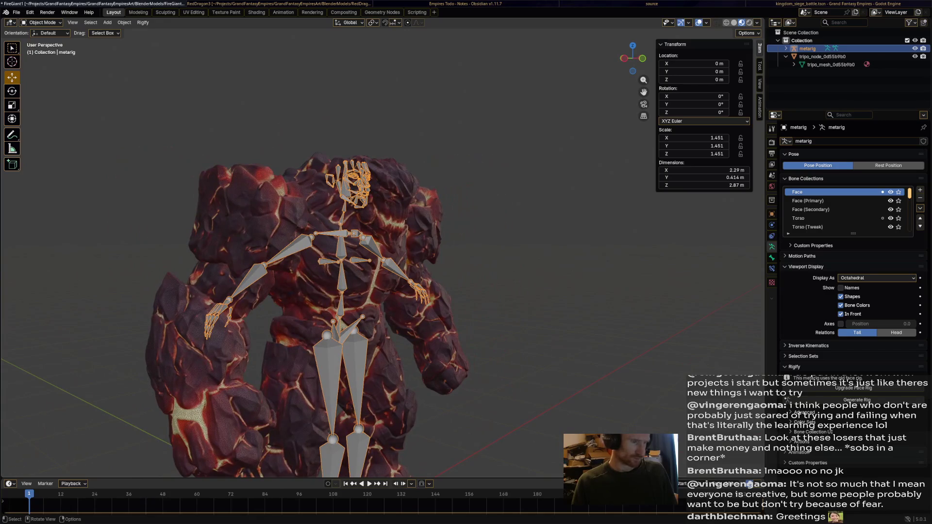
# Put the metarig in Edit Mode and box-select the face bones on the head.
pyautogui.click(42, 22)
pyautogui.click(38, 39)
pyautogui.scroll(4, 257, 252)
pyautogui.moveTo(258, 253); pyautogui.dragTo(330, 245, button='middle')
pyautogui.moveTo(343, 281)
pyautogui.mouseDown()
pyautogui.moveTo(404, 198)
pyautogui.moveTo(435, 86)
pyautogui.mouseUp()
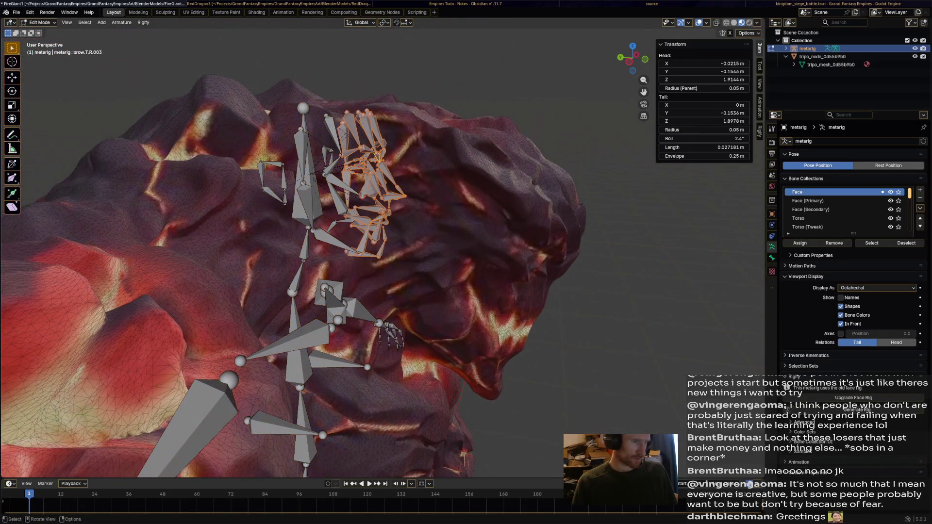
# Delete the selected face bones and the leftover upper and lower arm bones.
pyautogui.press('x')
pyautogui.click(413, 124)
pyautogui.moveTo(413, 124); pyautogui.dragTo(437, 126, button='middle')
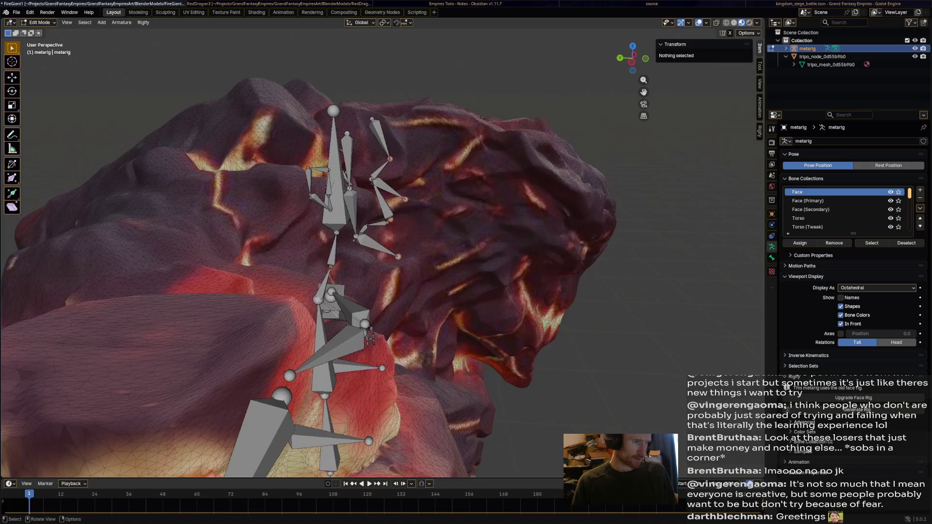
pyautogui.moveTo(463, 77); pyautogui.dragTo(358, 274)
pyautogui.press('x')
pyautogui.click(372, 173)
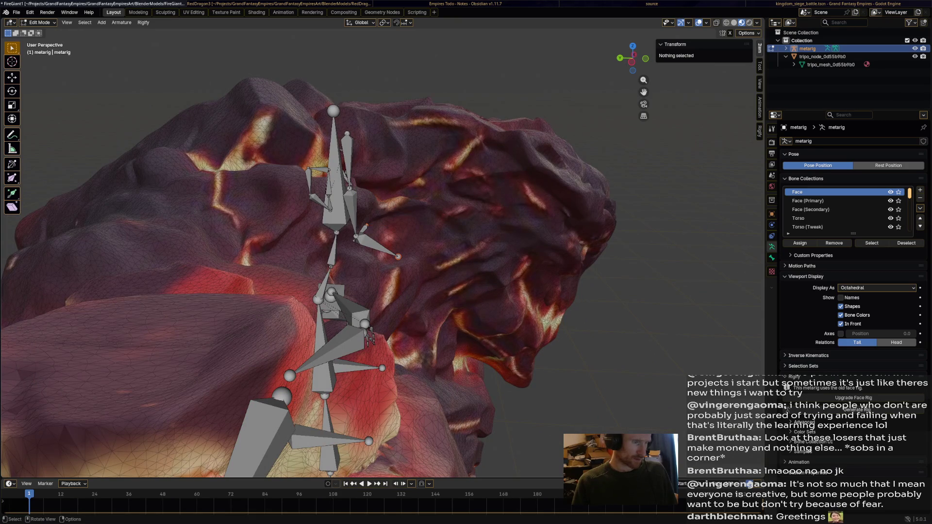
pyautogui.moveTo(425, 272); pyautogui.dragTo(351, 193)
pyautogui.press('x')
pyautogui.click(374, 194)
pyautogui.click(346, 160)
pyautogui.press('x')
pyautogui.click(340, 160)
# Select spine.006 and shift its tip to the right, undoing an accidental new bone.
pyautogui.moveTo(388, 243)
pyautogui.mouseDown(button='middle')
pyautogui.moveTo(369, 233)
pyautogui.moveTo(398, 228)
pyautogui.moveTo(378, 243)
pyautogui.moveTo(340, 219)
pyautogui.mouseUp(button='middle')
pyautogui.click(306, 194)
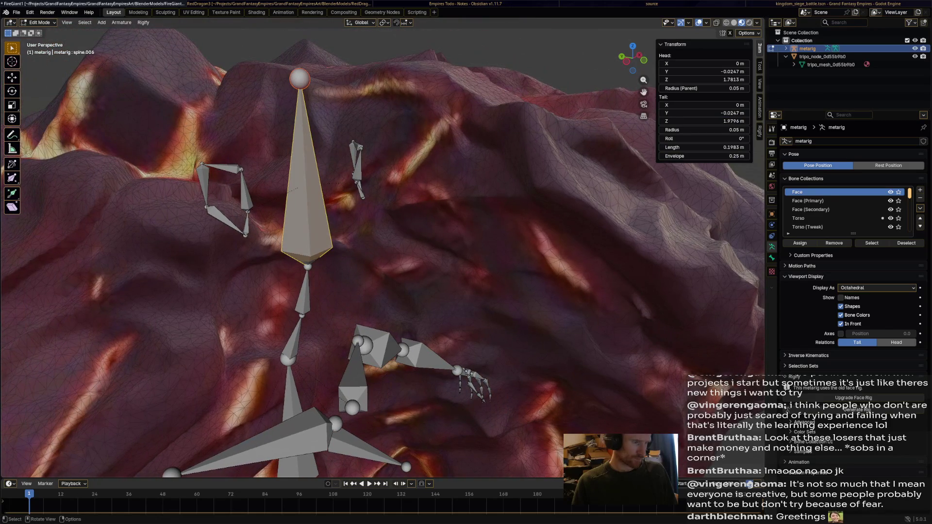
pyautogui.moveTo(302, 78); pyautogui.dragTo(513, 267)
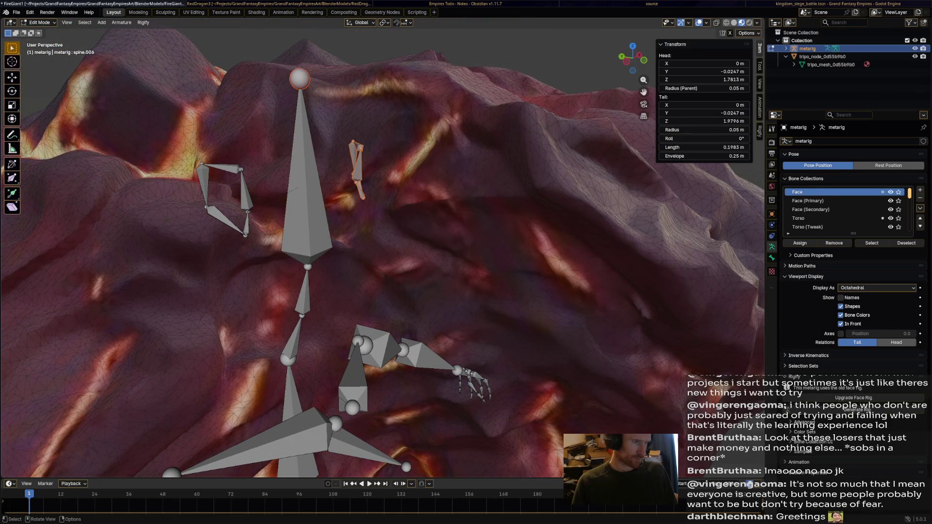
pyautogui.hotkey('alt', 'a')
pyautogui.press('f')
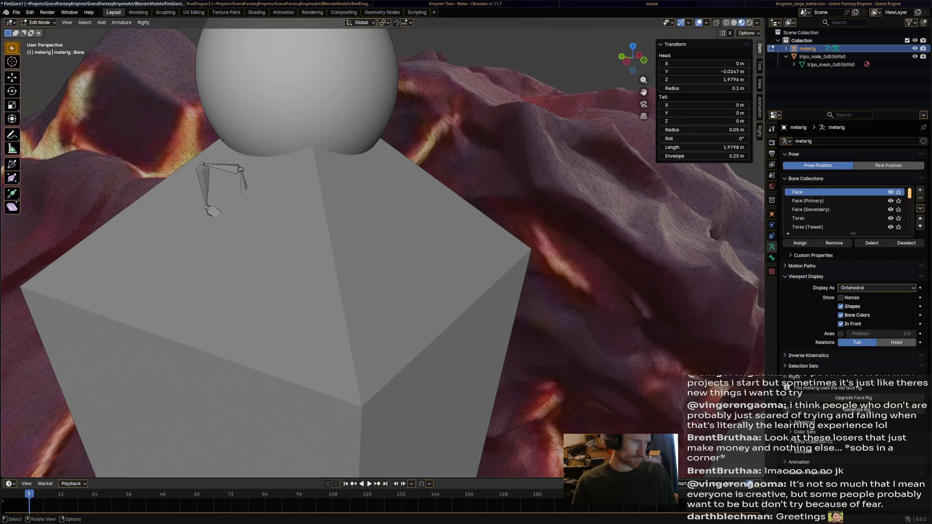
pyautogui.hotkey('ctrl', 'z')
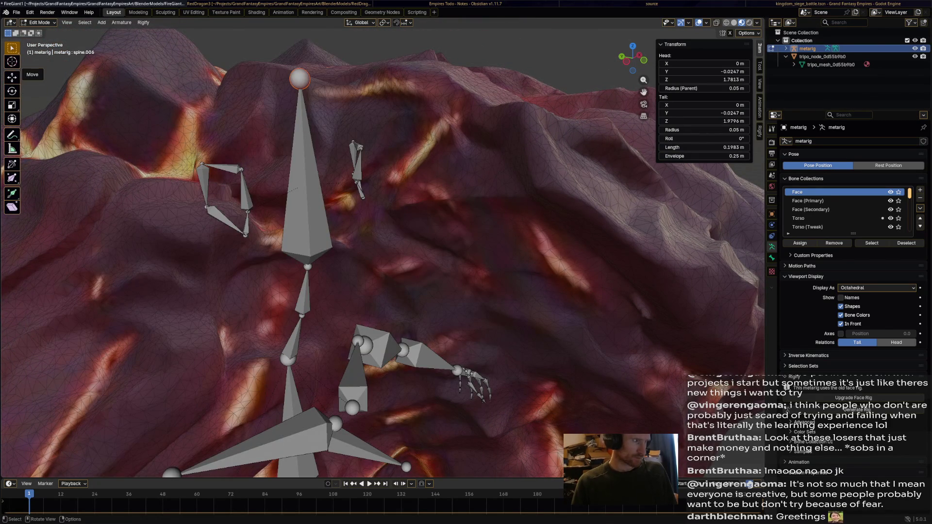
pyautogui.hotkey('shift', 'space')
pyautogui.press('g')
pyautogui.moveTo(315, 79)
pyautogui.mouseDown()
pyautogui.moveTo(490, 79)
pyautogui.moveTo(388, 80)
pyautogui.moveTo(446, 82)
pyautogui.mouseUp()
# Delete the small face bone and the ear bone chain.
pyautogui.click(389, 158)
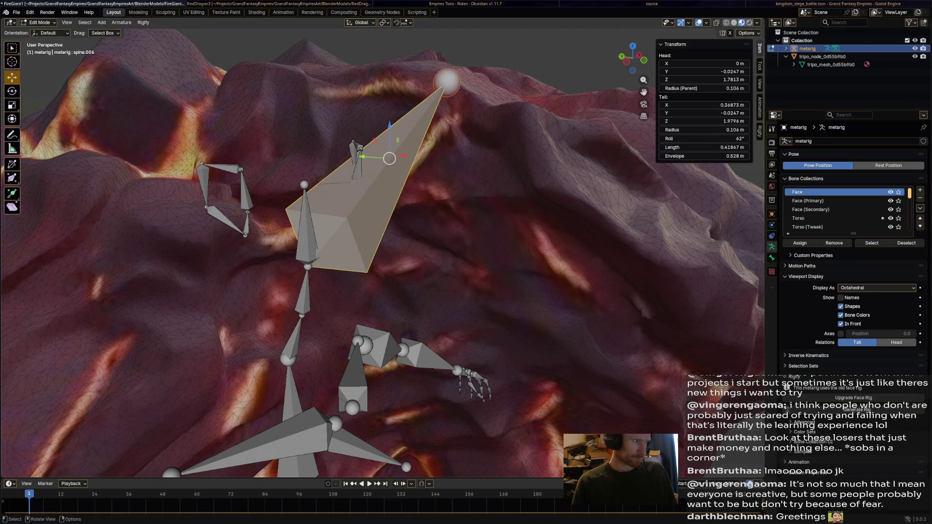
pyautogui.click(306, 226)
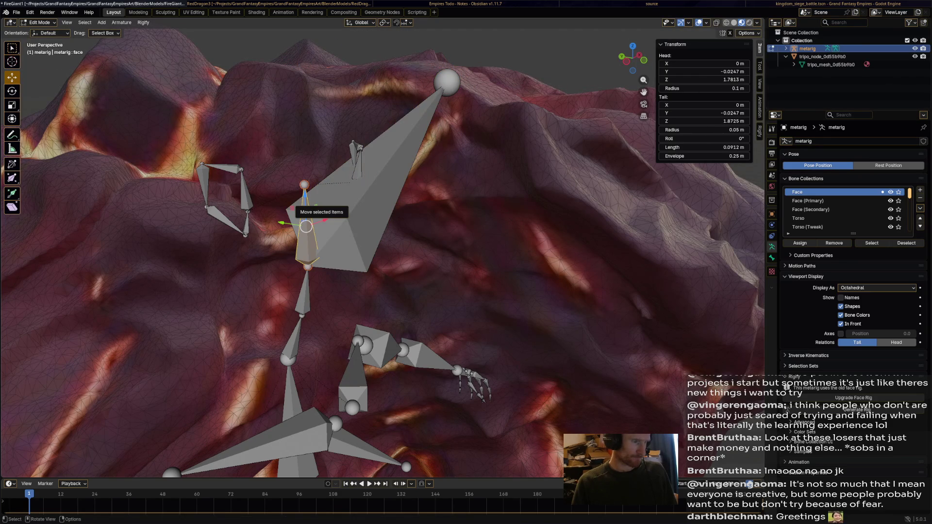
pyautogui.press('x')
pyautogui.press('Return')
pyautogui.click(358, 150)
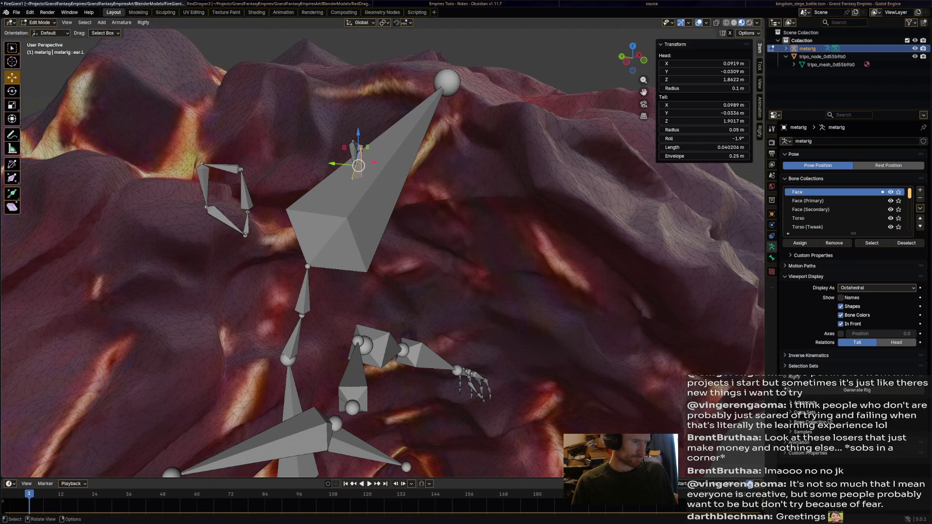
pyautogui.moveTo(222, 266)
pyautogui.keyDown('shift'); pyautogui.mouseDown()
pyautogui.moveTo(176, 219)
pyautogui.moveTo(194, 160)
pyautogui.mouseUp(); pyautogui.keyUp('shift')
pyautogui.press('x')
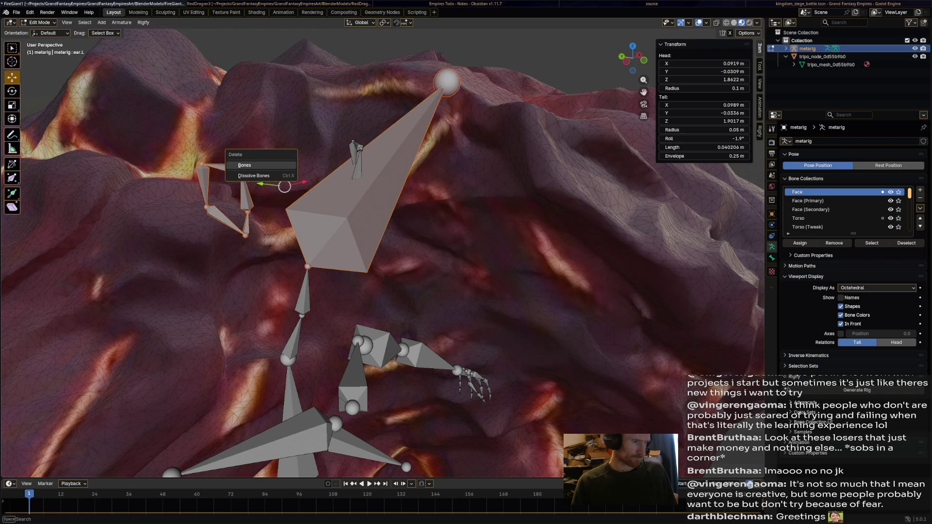
pyautogui.press('Escape')
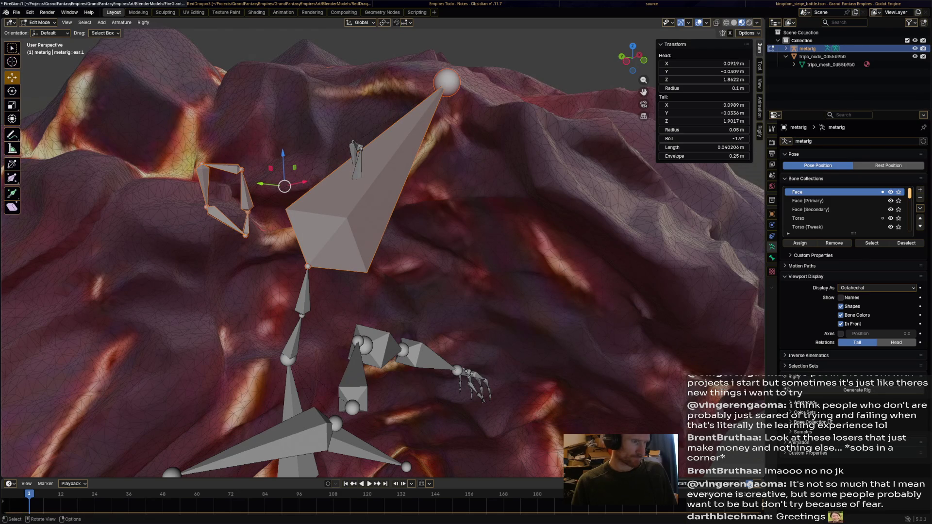
pyautogui.moveTo(172, 272); pyautogui.dragTo(254, 163)
pyautogui.press('x')
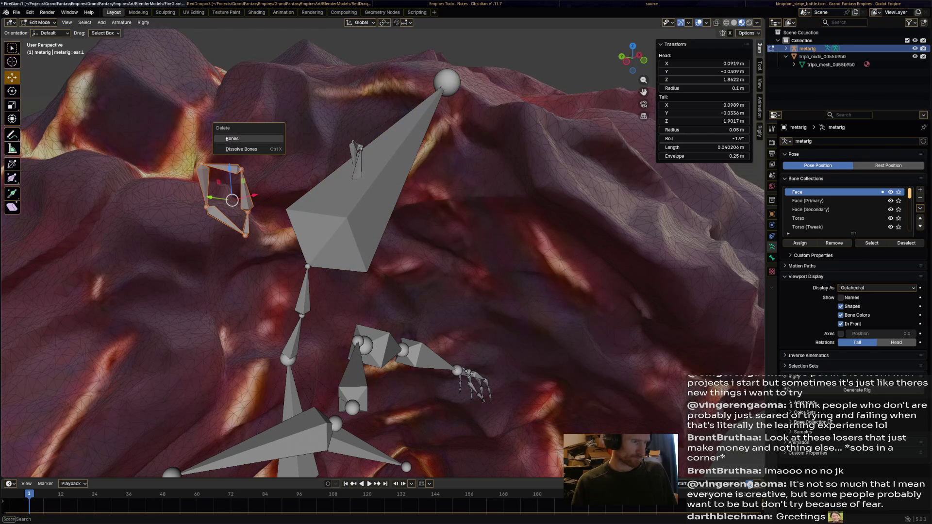
pyautogui.click(232, 139)
# Lengthen spine.006, delete the remaining ear bones, and move its tail forward along Y.
pyautogui.click(446, 83)
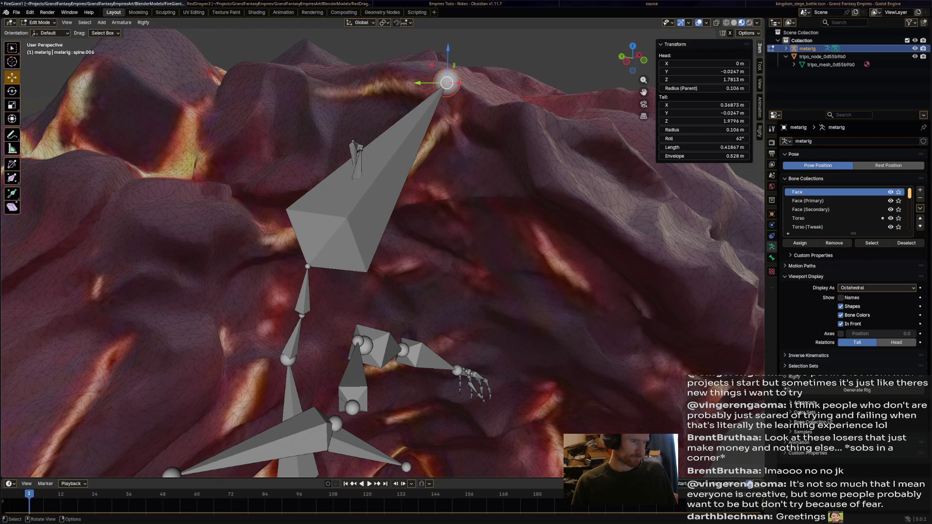
pyautogui.moveTo(423, 82); pyautogui.dragTo(223, 83)
pyautogui.moveTo(385, 117)
pyautogui.mouseDown()
pyautogui.moveTo(357, 197)
pyautogui.moveTo(343, 204)
pyautogui.mouseUp()
pyautogui.press('x')
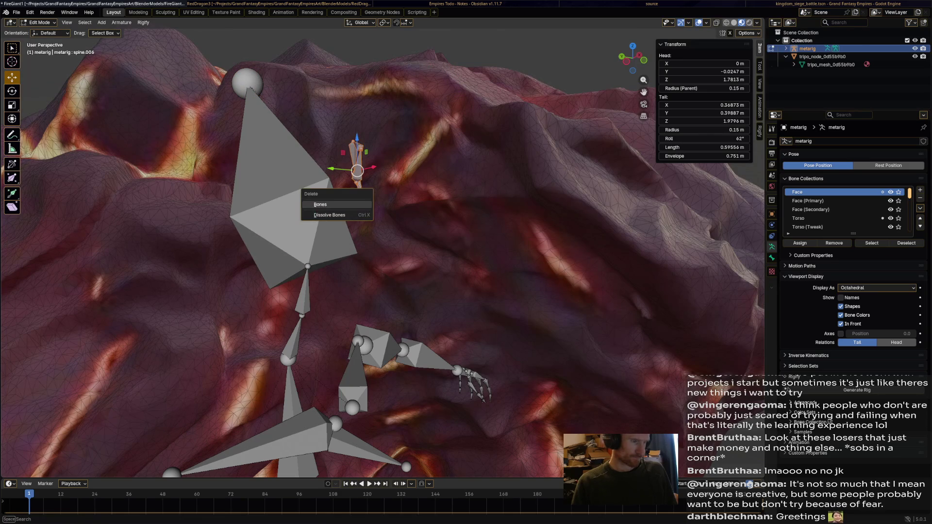
pyautogui.click(321, 205)
pyautogui.scroll(-5, 321, 204)
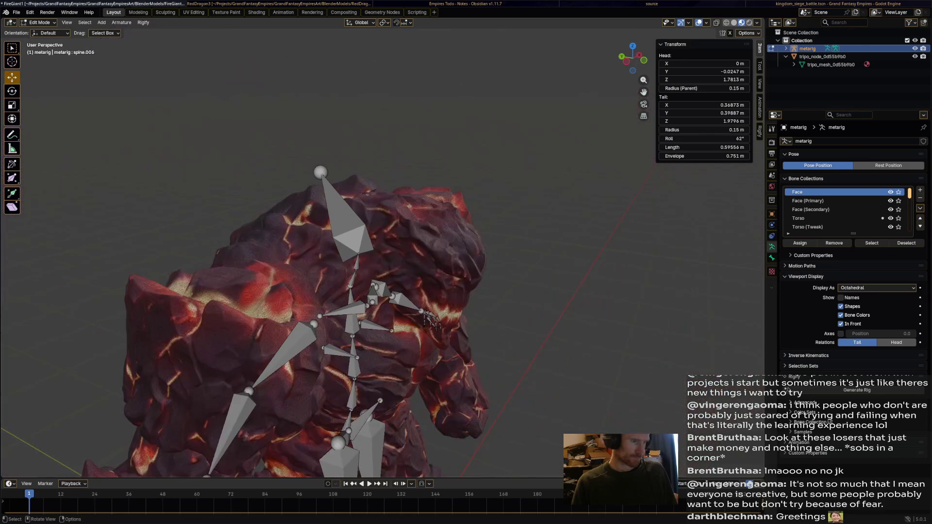
pyautogui.press('g')
pyautogui.press('y')
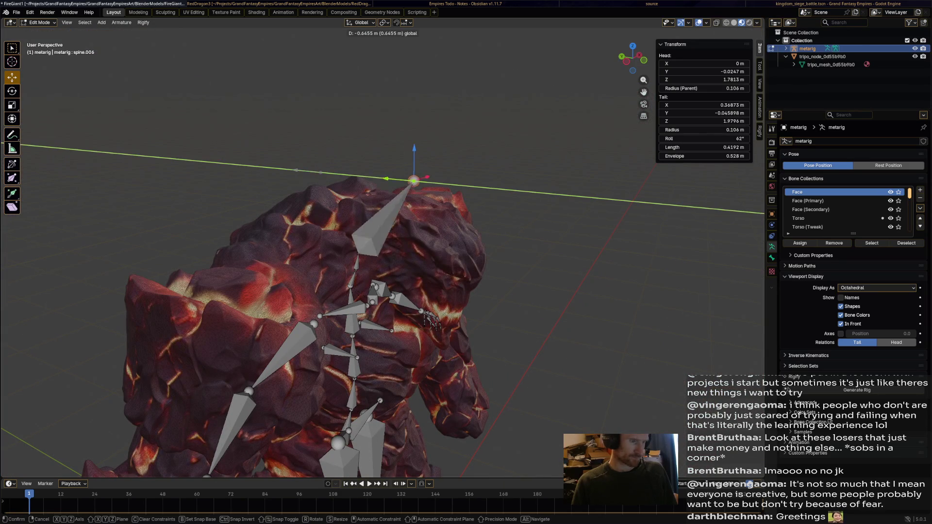
pyautogui.click(449, 191)
pyautogui.moveTo(449, 190); pyautogui.dragTo(388, 197, button='middle')
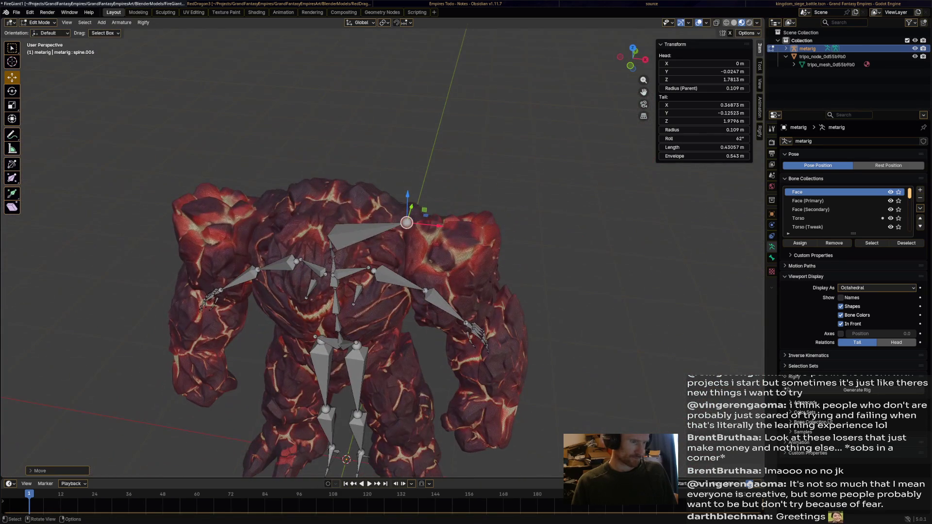
# Move spine.006's tail onto the midline along X, set Head Y to 0, and save.
pyautogui.press('g')
pyautogui.press('x')
pyautogui.press('Return')
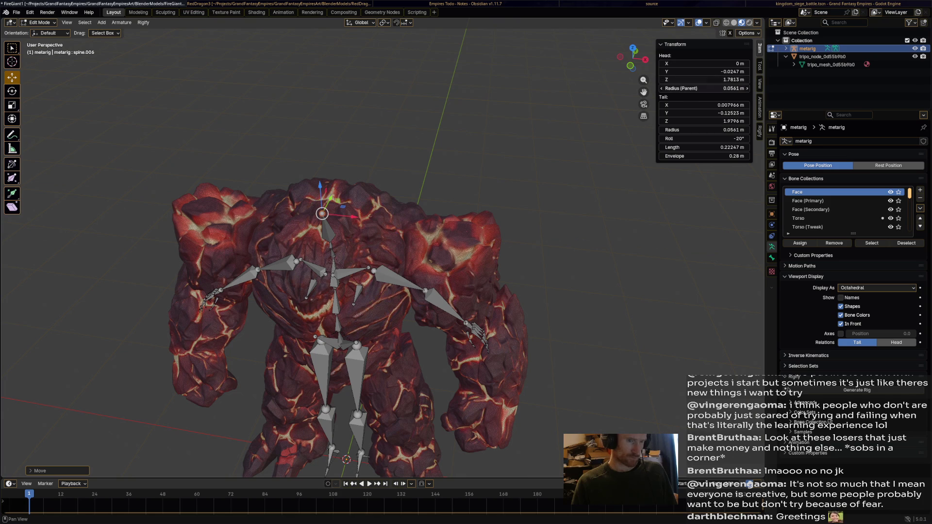
pyautogui.click(704, 71)
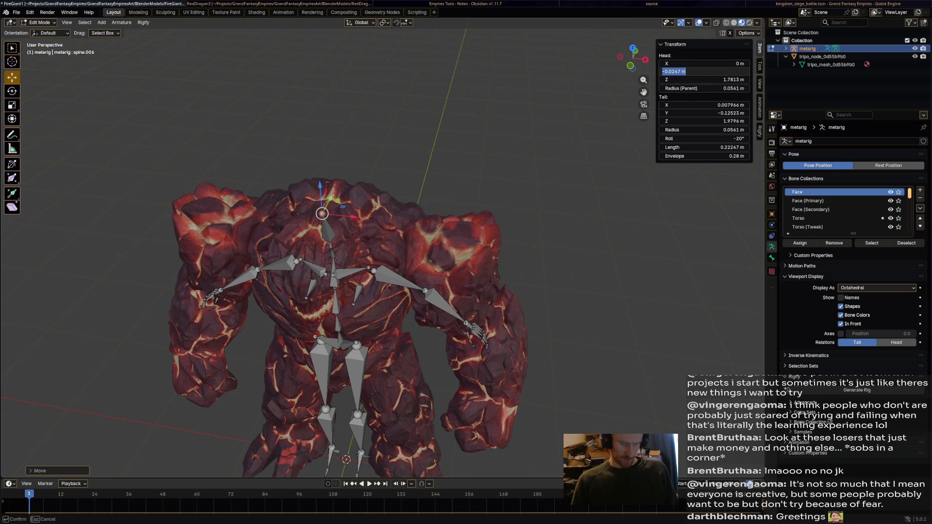
pyautogui.press('Return')
pyautogui.click(704, 79)
pyautogui.write('0')
pyautogui.press('Return')
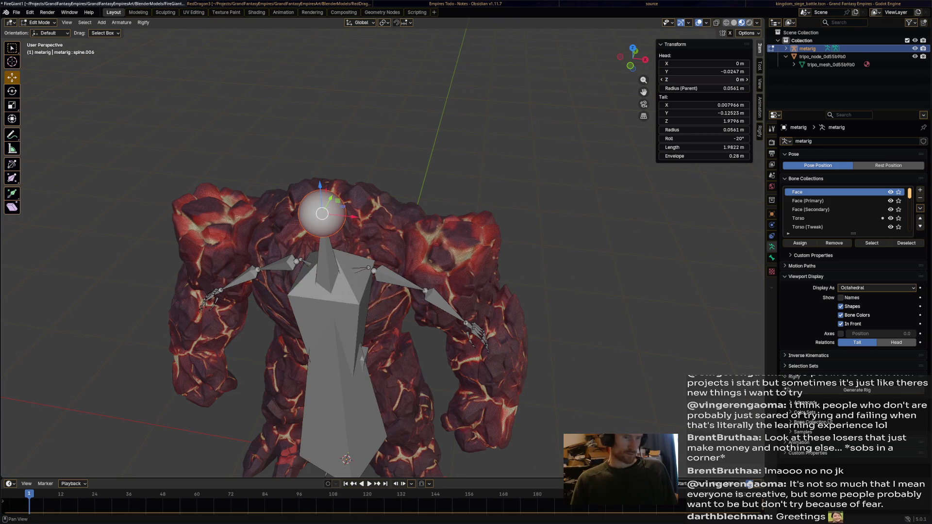
pyautogui.hotkey('ctrl', 'z')
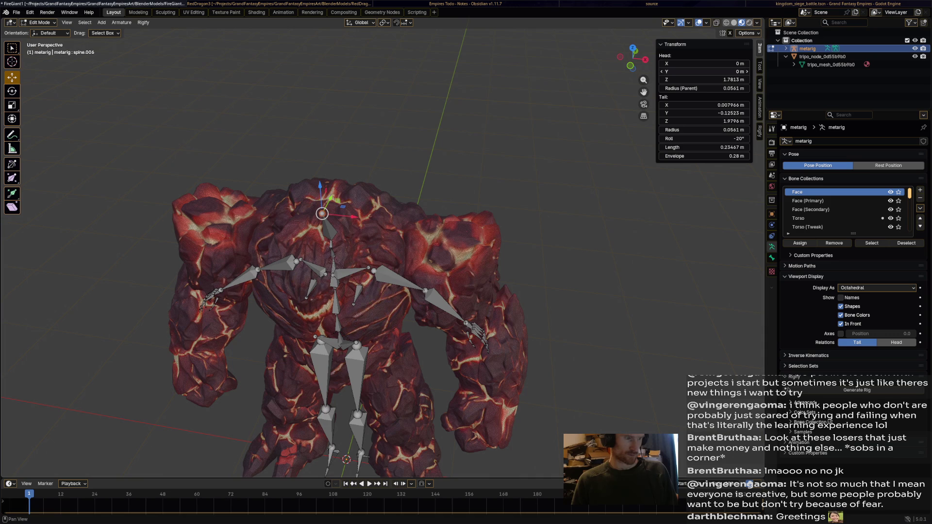
pyautogui.moveTo(388, 243)
pyautogui.mouseDown(button='middle')
pyautogui.moveTo(534, 243)
pyautogui.moveTo(573, 267)
pyautogui.mouseUp(button='middle')
pyautogui.hotkey('ctrl', 's')
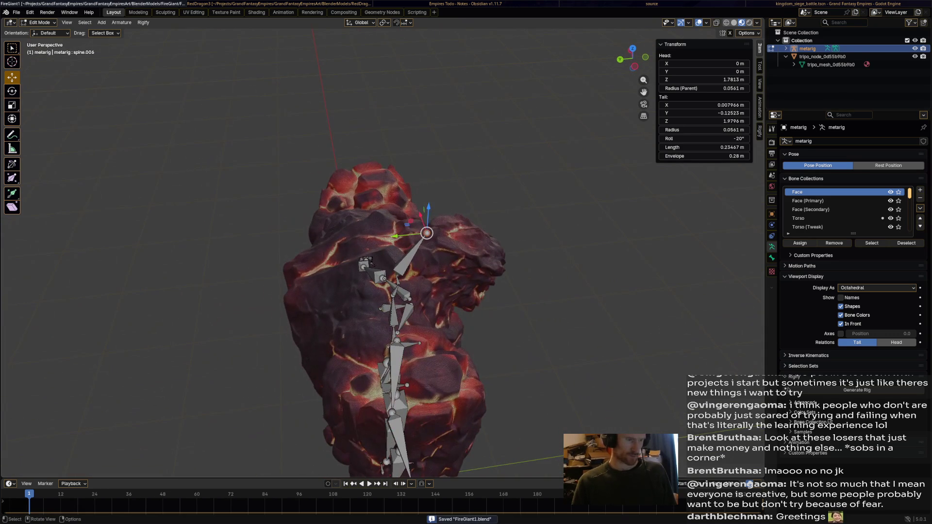
# Move the tail along Y and set Tail X to 0 so the bone points straight up.
pyautogui.press('g')
pyautogui.press('y')
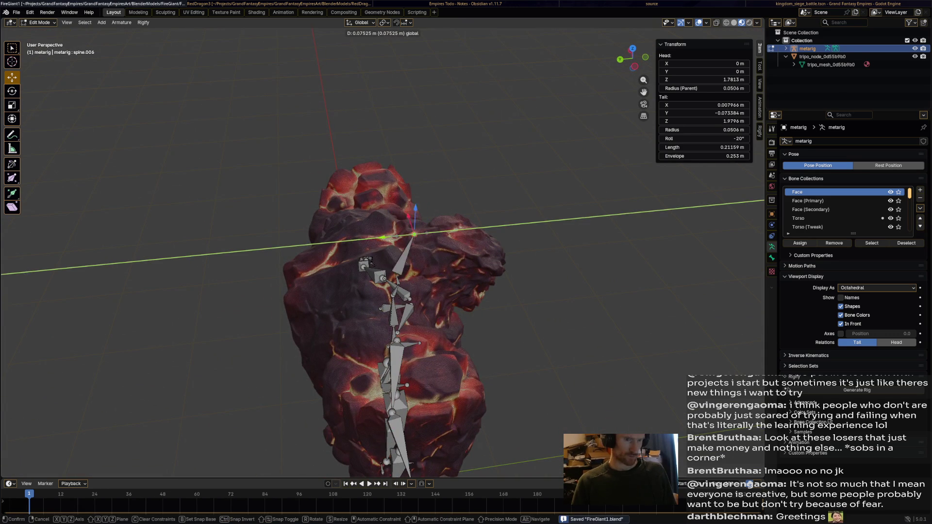
pyautogui.press('Return')
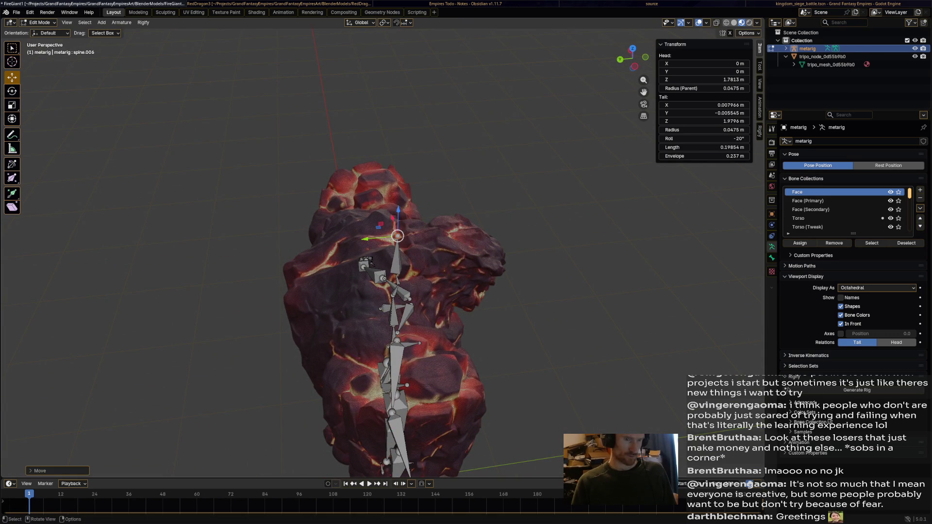
pyautogui.doubleClick(704, 105)
pyautogui.write('0')
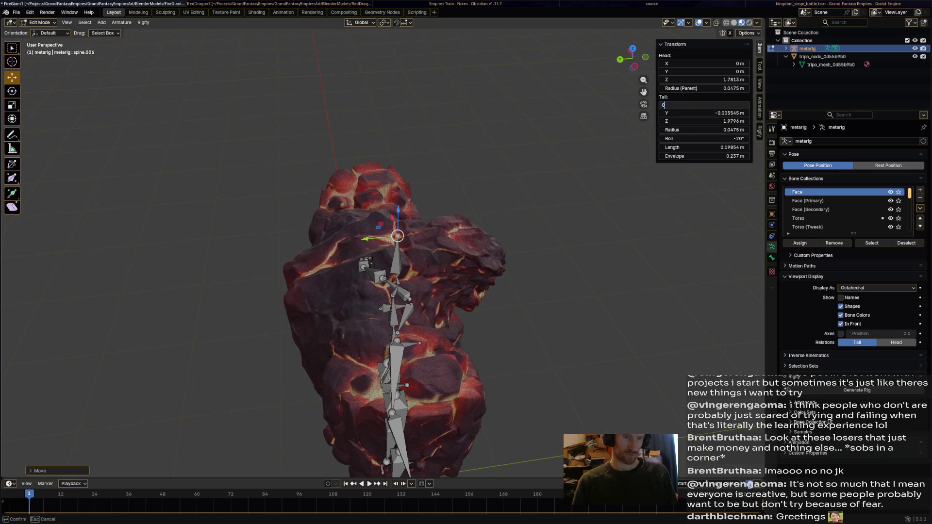
pyautogui.press('Return')
pyautogui.moveTo(398, 291); pyautogui.dragTo(291, 289, button='middle')
# Save, then delete the first hand's finger, thumb and palm bones.
pyautogui.hotkey('ctrl', 's')
pyautogui.moveTo(437, 242)
pyautogui.mouseDown(button='middle')
pyautogui.moveTo(486, 248)
pyautogui.moveTo(417, 235)
pyautogui.moveTo(476, 224)
pyautogui.moveTo(456, 228)
pyautogui.mouseUp(button='middle')
pyautogui.scroll(-2, 456, 243)
pyautogui.scroll(5, 413, 243)
pyautogui.scroll(4, 476, 223)
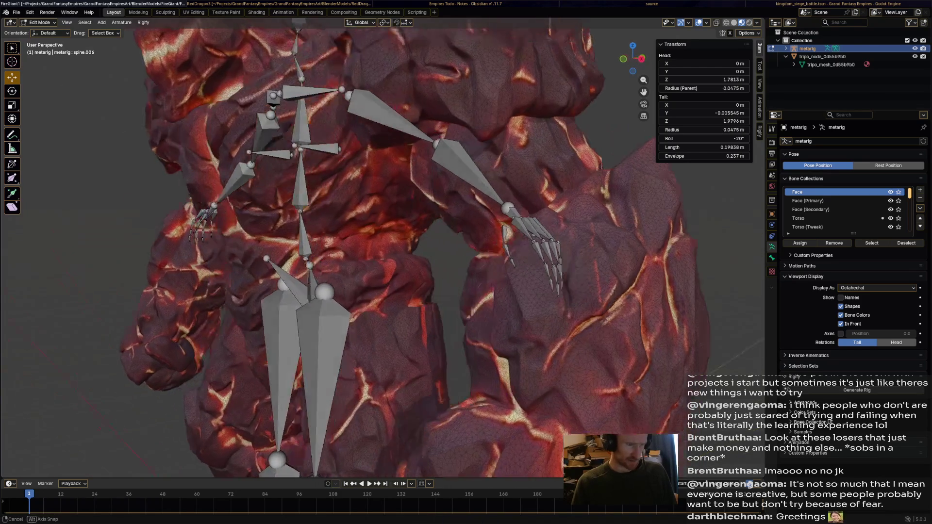
pyautogui.scroll(2, 457, 229)
pyautogui.moveTo(505, 322); pyautogui.dragTo(585, 240)
pyautogui.moveTo(567, 280)
pyautogui.mouseDown(button='middle')
pyautogui.moveTo(565, 312)
pyautogui.moveTo(503, 300)
pyautogui.mouseUp(button='middle')
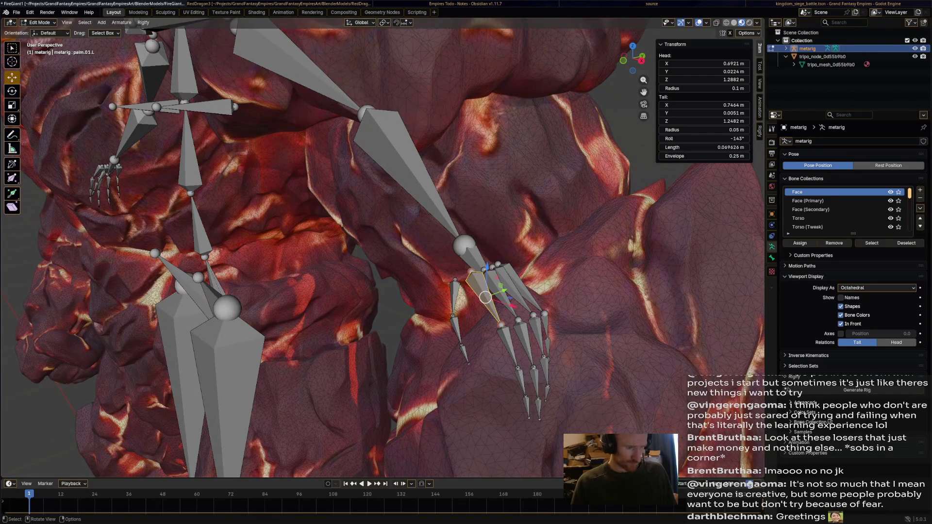
pyautogui.moveTo(490, 323); pyautogui.dragTo(563, 408)
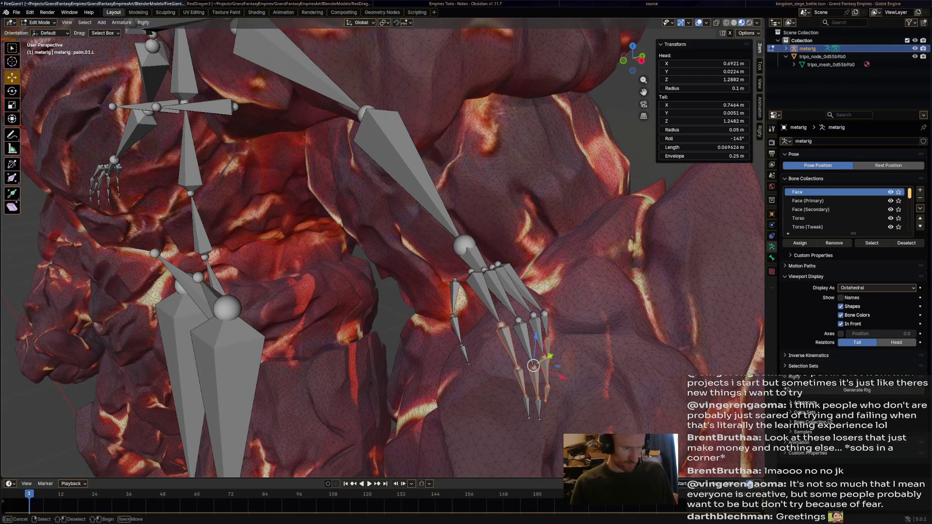
pyautogui.moveTo(459, 262); pyautogui.dragTo(548, 323)
pyautogui.press('x')
pyautogui.click(539, 281)
# Delete the left hand's palm and finger bones and frame the whole figure.
pyautogui.click(480, 272)
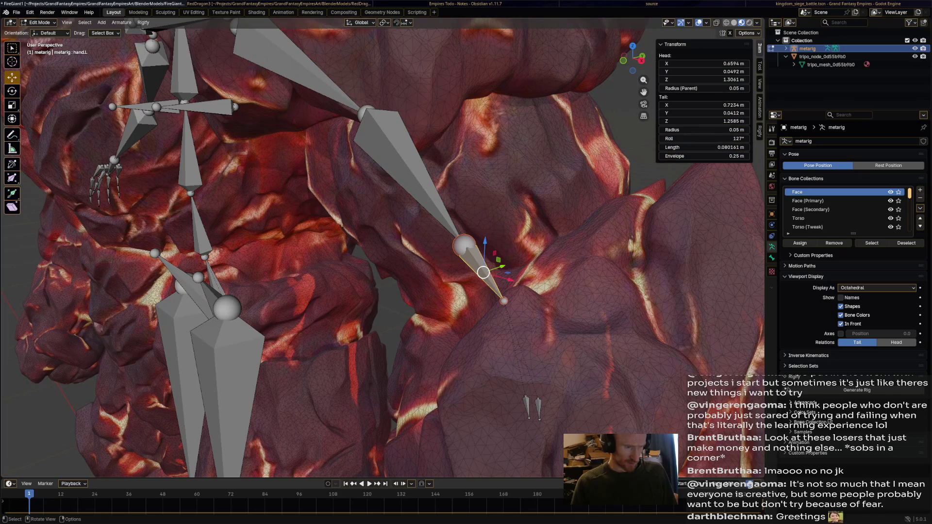
pyautogui.scroll(-3, 485, 262)
pyautogui.hotkey('ctrl', 'z')
pyautogui.hotkey('ctrl', 'z')
pyautogui.moveTo(456, 291); pyautogui.dragTo(403, 289, button='middle')
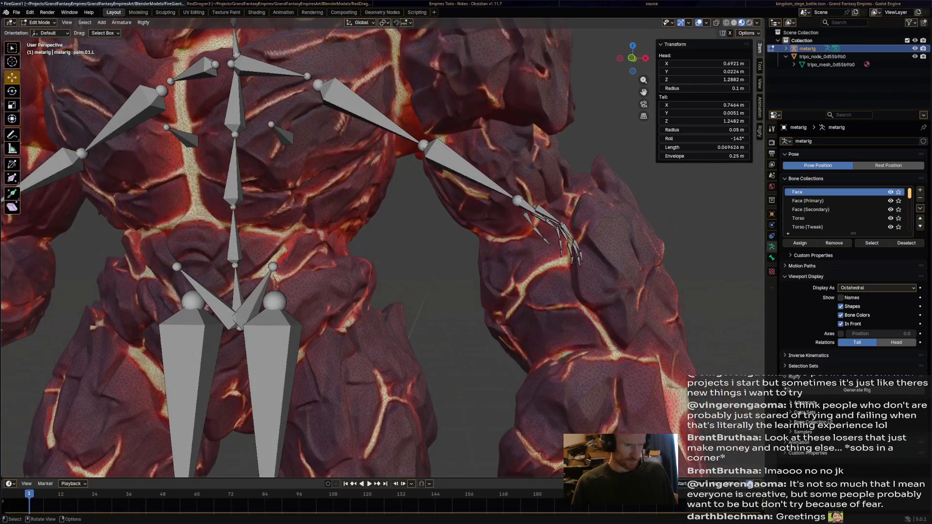
pyautogui.scroll(4, 486, 243)
pyautogui.moveTo(486, 243); pyautogui.dragTo(422, 262, button='middle')
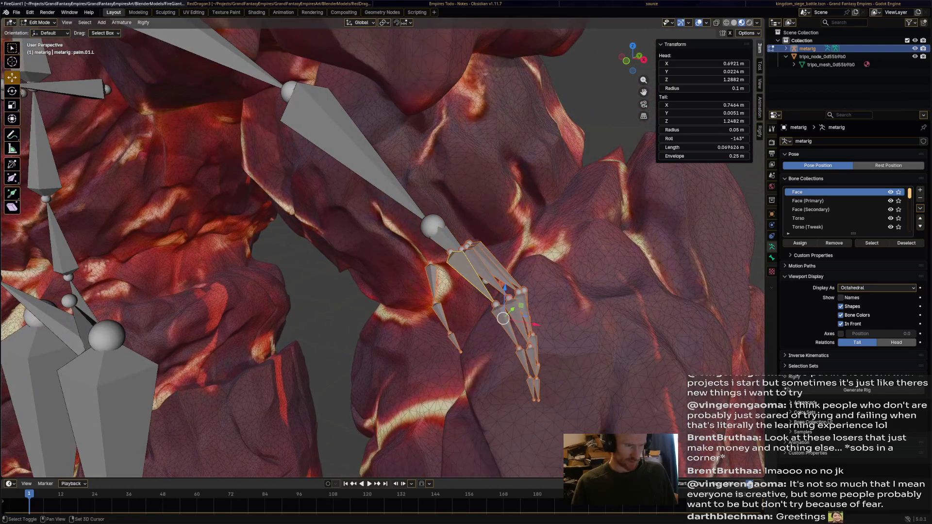
pyautogui.press('x')
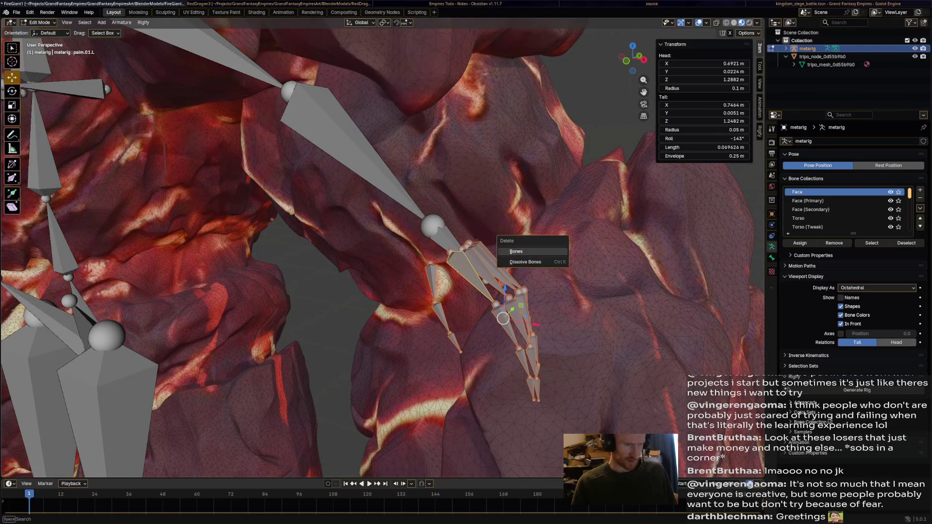
pyautogui.click(516, 252)
pyautogui.scroll(-5, 516, 252)
pyautogui.moveTo(516, 251); pyautogui.dragTo(500, 240, button='middle')
pyautogui.scroll(3, 389, 219)
pyautogui.keyDown('shift'); pyautogui.moveTo(388, 218); pyautogui.dragTo(359, 194, button='middle'); pyautogui.keyUp('shift')
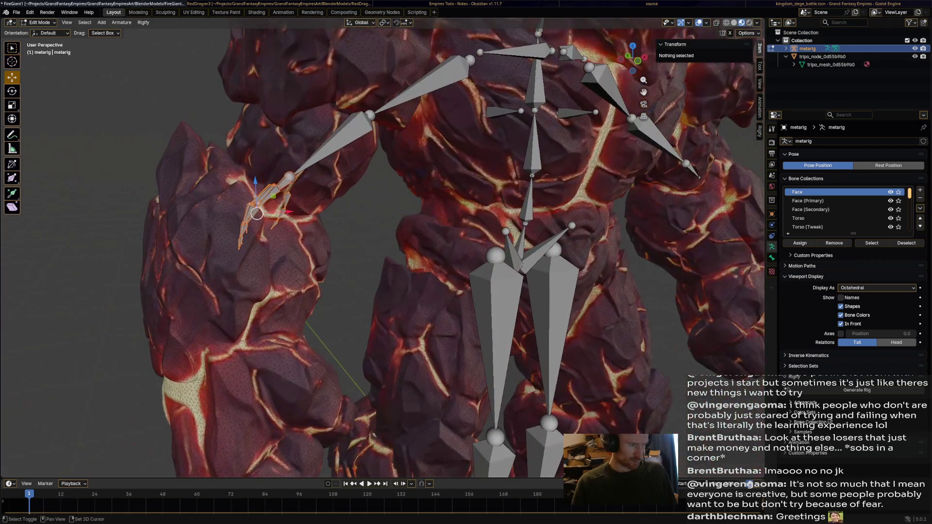
pyautogui.hotkey('shift', 'a')
pyautogui.press('Escape')
pyautogui.hotkey('shift', 'c')
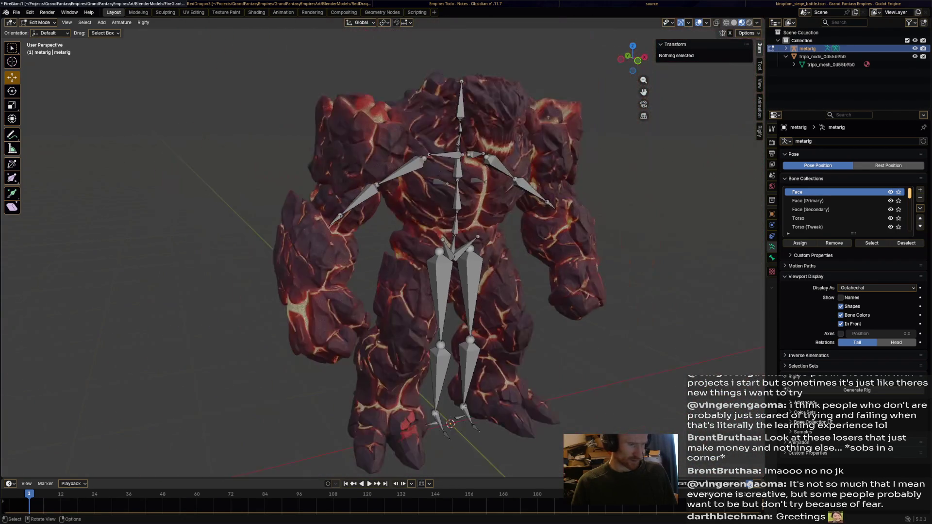
# Orbit to a front view of the whole giant and save FireGiant1.blend.
pyautogui.scroll(4, 432, 242)
pyautogui.moveTo(432, 243); pyautogui.dragTo(412, 230, button='middle')
pyautogui.scroll(-5, 393, 213)
pyautogui.scroll(2, 393, 214)
pyautogui.scroll(-1, 393, 213)
pyautogui.scroll(2, 398, 204)
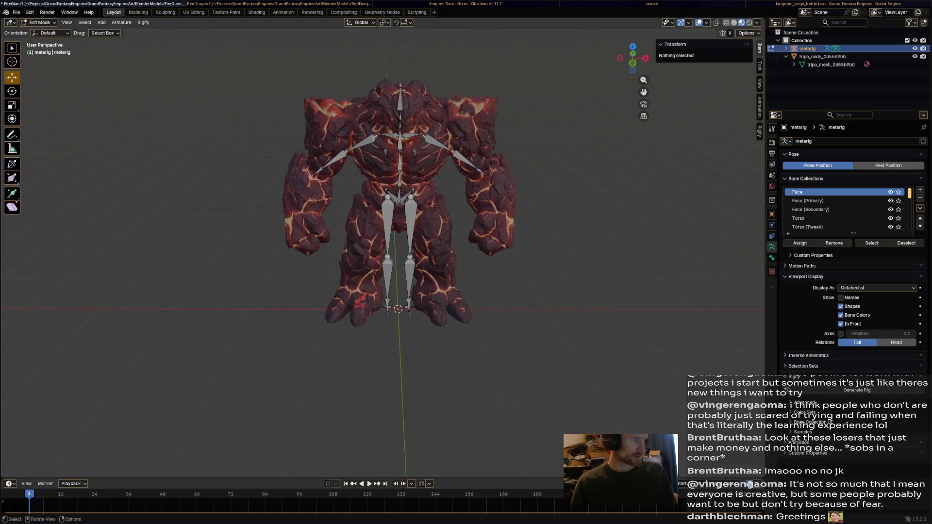
pyautogui.hotkey('ctrl', 's')
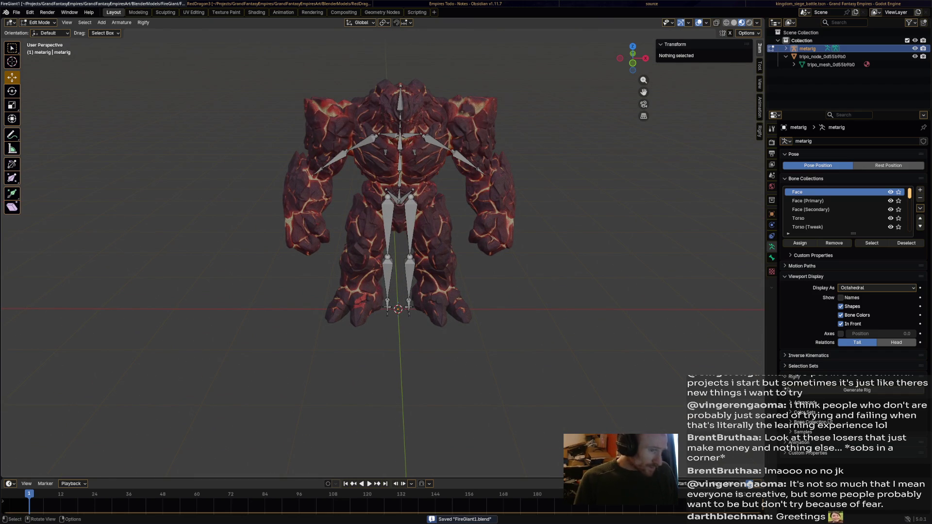
pyautogui.moveTo(398, 218)
pyautogui.mouseDown(button='middle')
pyautogui.moveTo(340, 208)
pyautogui.moveTo(418, 228)
pyautogui.mouseUp(button='middle')
pyautogui.scroll(-3, 379, 243)
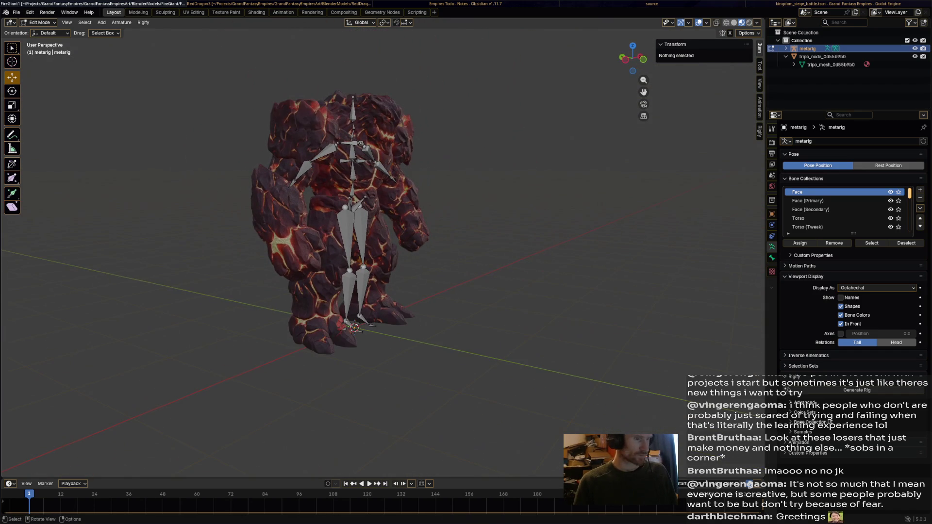
# Adjust spine.006's tail along Y and Z, nudging it slightly back.
pyautogui.click(354, 110)
pyautogui.moveTo(353, 109); pyautogui.dragTo(301, 112, button='middle')
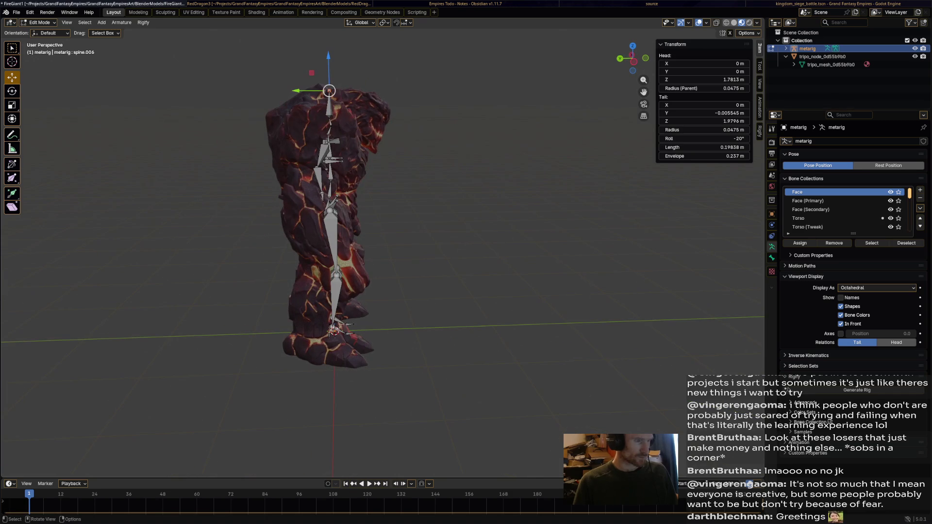
pyautogui.scroll(3, 330, 194)
pyautogui.moveTo(330, 194); pyautogui.dragTo(267, 144, button='middle')
pyautogui.moveTo(267, 145); pyautogui.dragTo(317, 144)
pyautogui.click(347, 145)
pyautogui.press('g')
pyautogui.press('z')
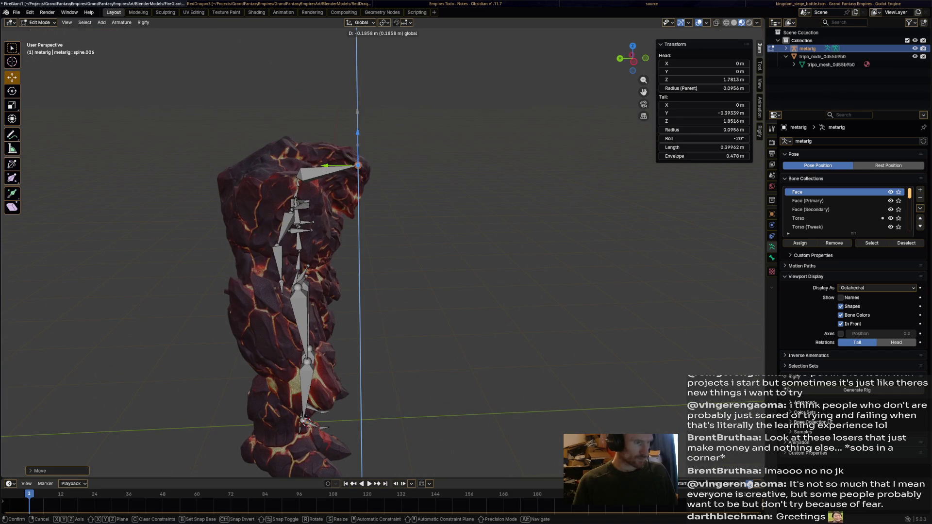
pyautogui.press('Return')
pyautogui.scroll(4, 379, 253)
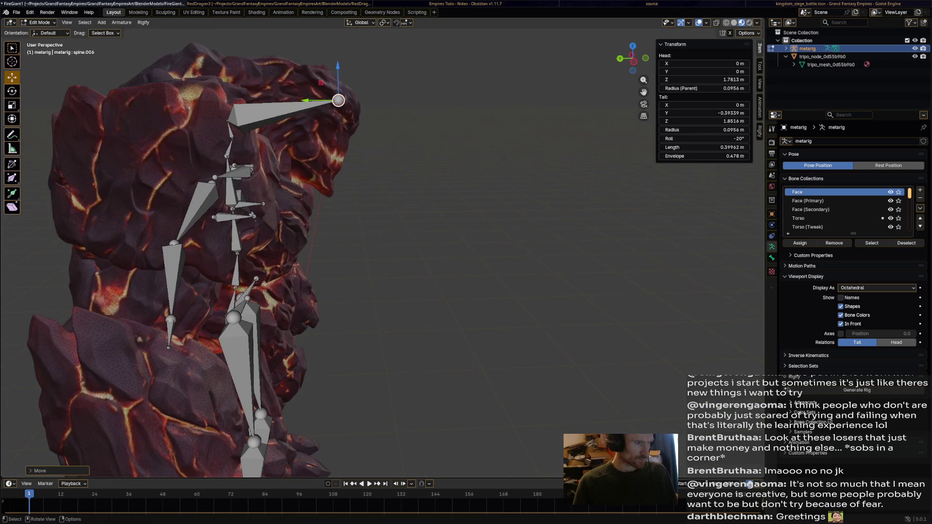
pyautogui.moveTo(307, 101); pyautogui.dragTo(313, 101)
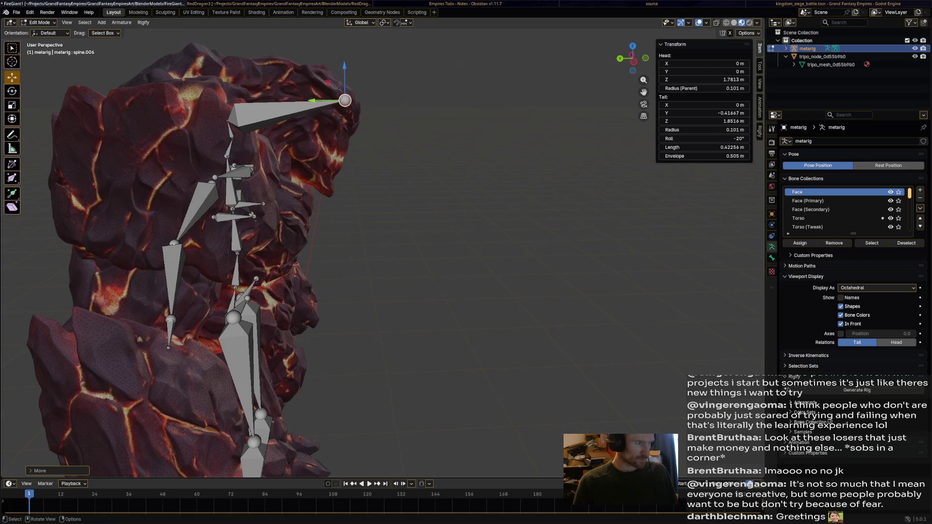
# Move the upper spine joint forward along Y and up along Z into the upper chest.
pyautogui.moveTo(197, 121)
pyautogui.mouseDown()
pyautogui.moveTo(240, 121)
pyautogui.moveTo(196, 140)
pyautogui.moveTo(161, 140)
pyautogui.mouseUp()
pyautogui.click(233, 139)
pyautogui.moveTo(227, 156); pyautogui.dragTo(198, 156)
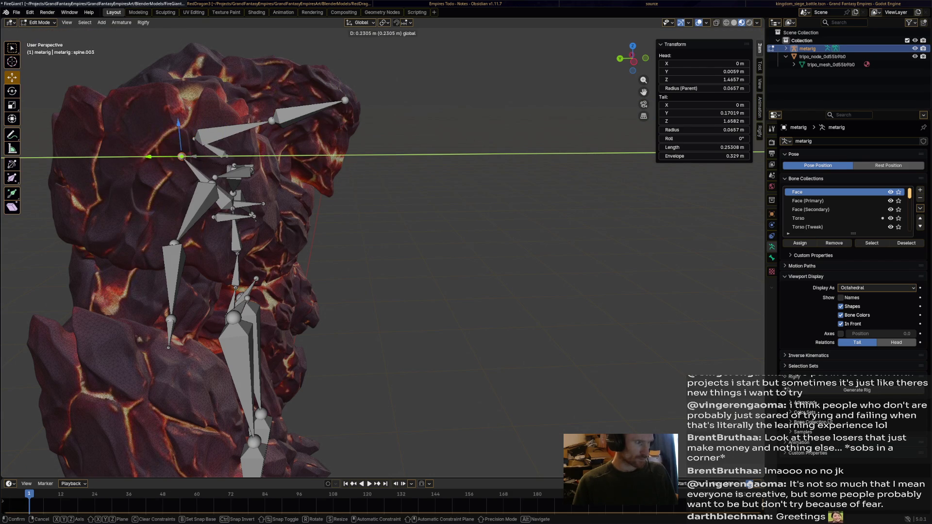
pyautogui.press('Escape')
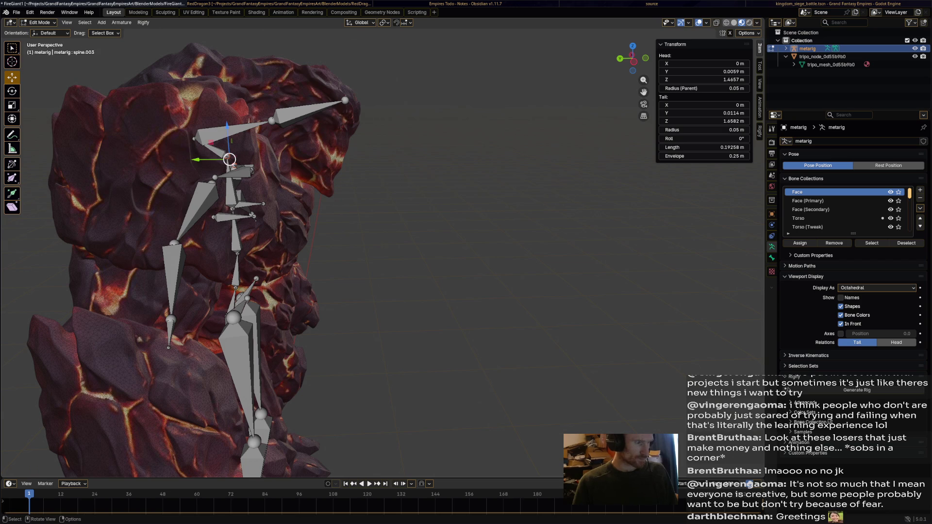
pyautogui.scroll(5, 185, 184)
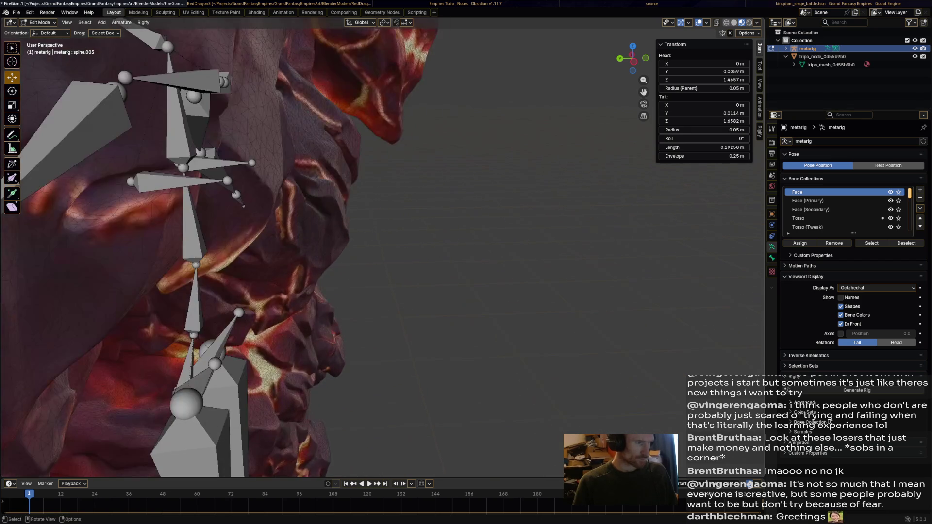
pyautogui.click(275, 120)
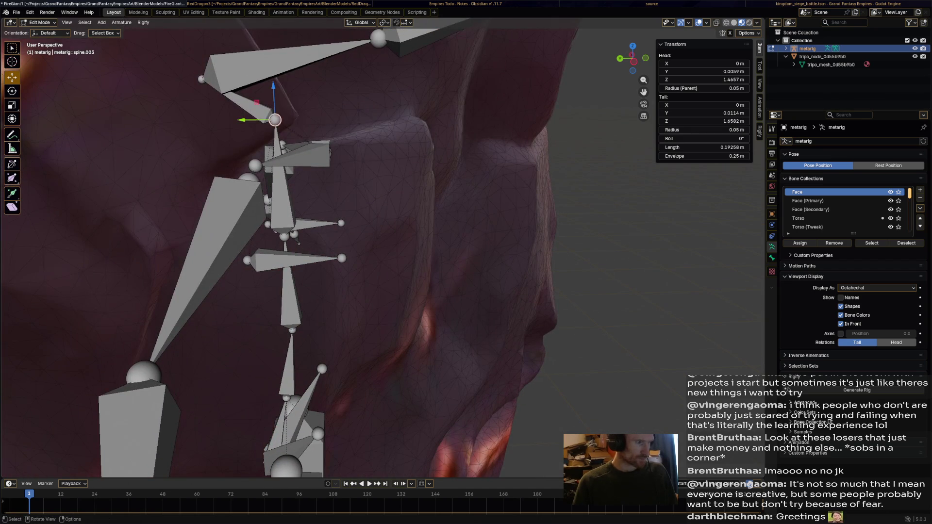
pyautogui.press('g')
pyautogui.press('y')
pyautogui.press('Return')
pyautogui.scroll(-2, 286, 247)
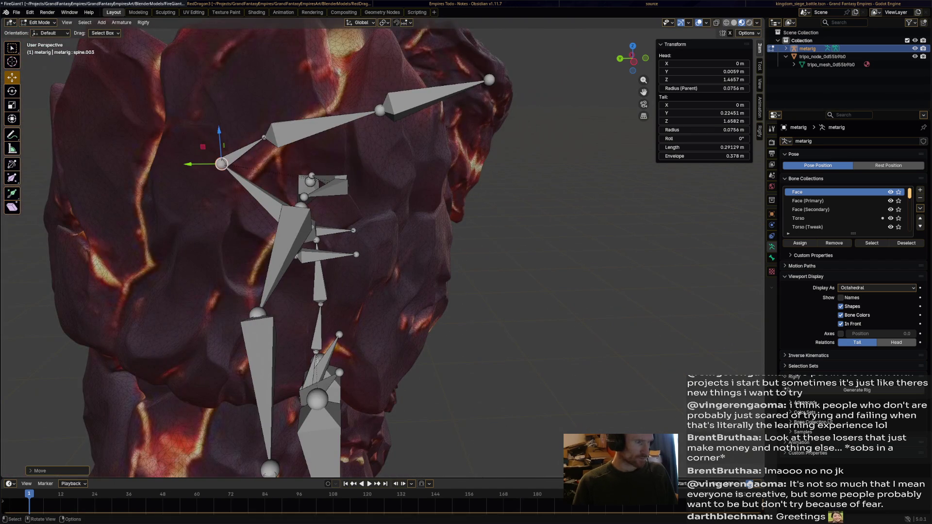
pyautogui.press('g')
pyautogui.press('z')
pyautogui.press('Return')
pyautogui.scroll(-3, 291, 253)
# Select the left shoulder bone and begin dragging it about 0.394 m outward.
pyautogui.moveTo(340, 252)
pyautogui.mouseDown(button='middle')
pyautogui.moveTo(388, 253)
pyautogui.moveTo(330, 252)
pyautogui.moveTo(379, 255)
pyautogui.moveTo(343, 456)
pyautogui.moveTo(413, 455)
pyautogui.mouseUp(button='middle')
pyautogui.scroll(4, 342, 456)
pyautogui.scroll(3, 413, 455)
pyautogui.scroll(1, 359, 253)
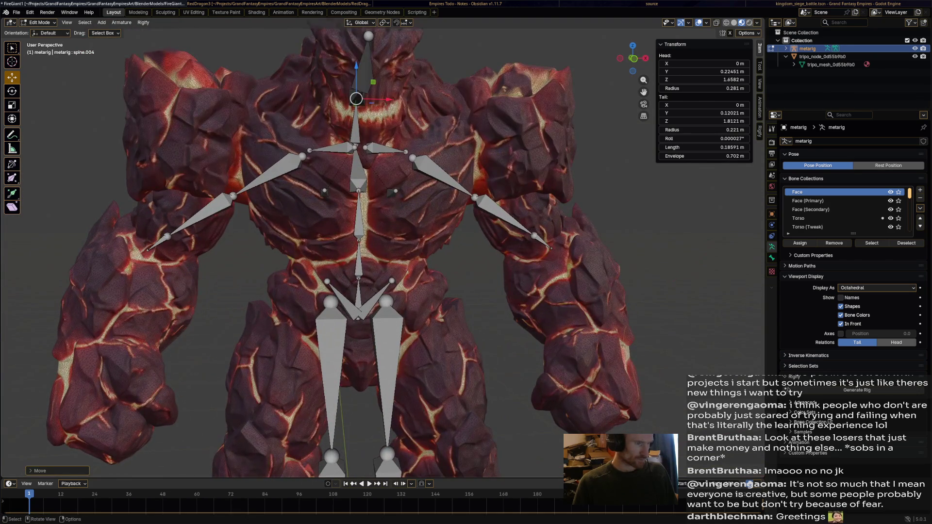
pyautogui.click(332, 148)
pyautogui.moveTo(333, 149)
pyautogui.mouseDown(button='middle')
pyautogui.moveTo(359, 149)
pyautogui.moveTo(276, 151)
pyautogui.mouseUp(button='middle')
# Move the shoulder.R head and tail along Y, then widen the shoulder tail outward along X.
pyautogui.press('g')
pyautogui.press('y')
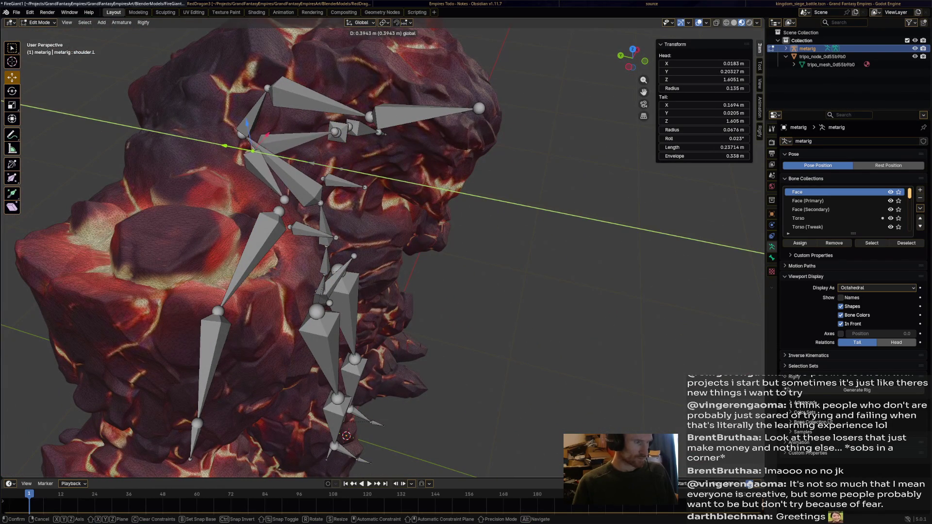
pyautogui.click(244, 149)
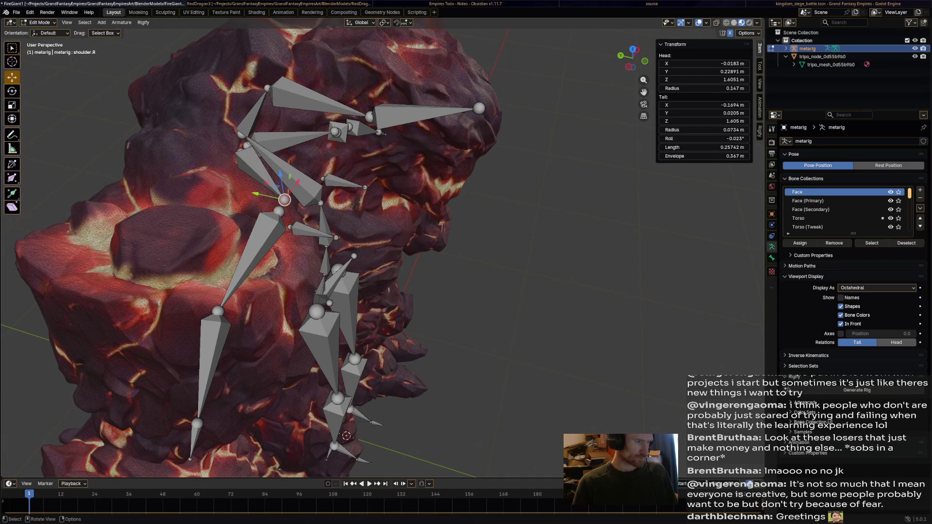
pyautogui.press('g')
pyautogui.press('y')
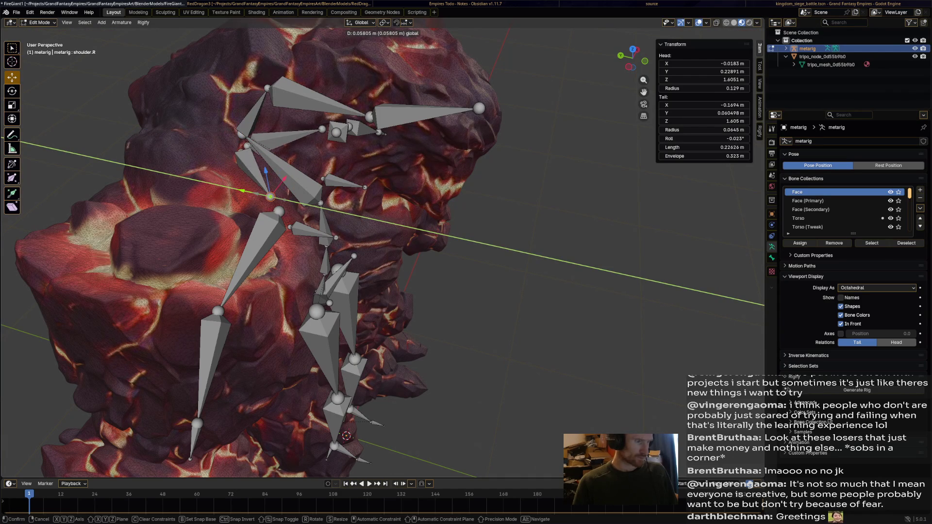
pyautogui.press('Return')
pyautogui.moveTo(369, 253); pyautogui.dragTo(301, 252, button='middle')
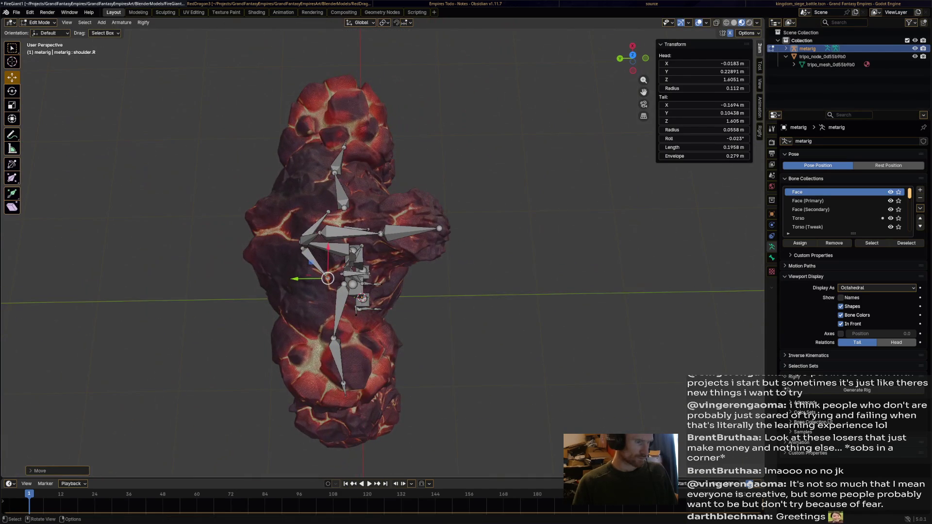
pyautogui.press('g')
pyautogui.press('x')
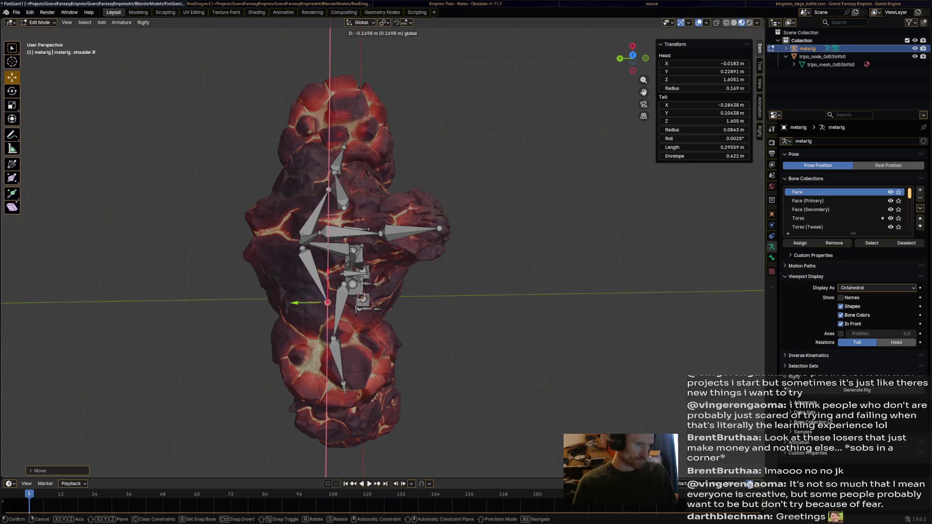
pyautogui.press('Return')
pyautogui.moveTo(339, 253)
pyautogui.mouseDown(button='middle')
pyautogui.moveTo(325, 246)
pyautogui.moveTo(384, 263)
pyautogui.moveTo(448, 263)
pyautogui.mouseUp(button='middle')
# Move the upper_arm.R head along X and Z to X -0.512 m, Z 1.689 m.
pyautogui.click(348, 269)
pyautogui.press('g')
pyautogui.press('x')
pyautogui.press('Return')
pyautogui.press('g')
pyautogui.press('z')
pyautogui.click(479, 168)
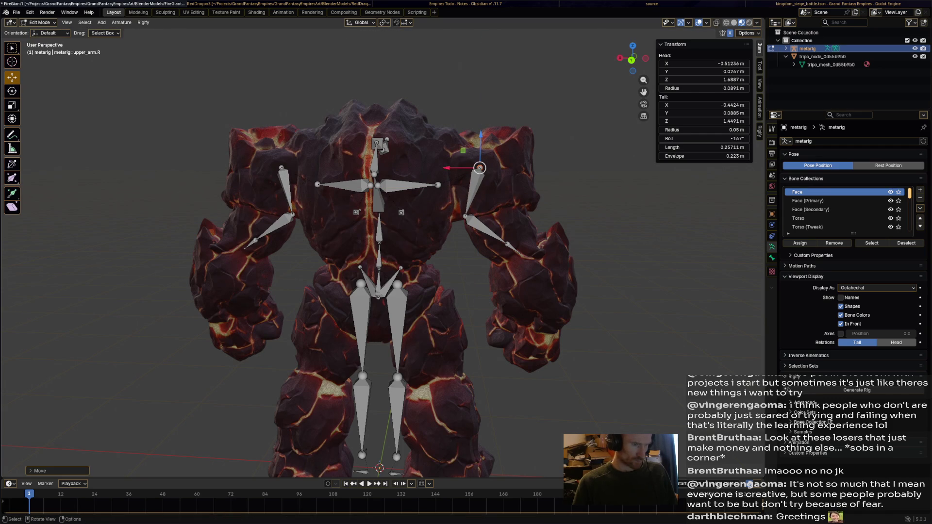
# Drag the elbow joint outward and down into the giant's arm.
pyautogui.moveTo(447, 262)
pyautogui.mouseDown(button='middle')
pyautogui.moveTo(457, 262)
pyautogui.moveTo(444, 262)
pyautogui.mouseUp(button='middle')
pyautogui.moveTo(437, 214); pyautogui.dragTo(482, 214)
pyautogui.moveTo(514, 182); pyautogui.dragTo(513, 227)
pyautogui.moveTo(481, 260); pyautogui.dragTo(515, 259)
pyautogui.moveTo(515, 259)
pyautogui.mouseDown(button='middle')
pyautogui.moveTo(320, 259)
pyautogui.moveTo(301, 268)
pyautogui.mouseUp(button='middle')
# Lower the forearm.R and hand.R tails along Z into the giant's wrist and fist.
pyautogui.click(331, 268)
pyautogui.press('g')
pyautogui.press('z')
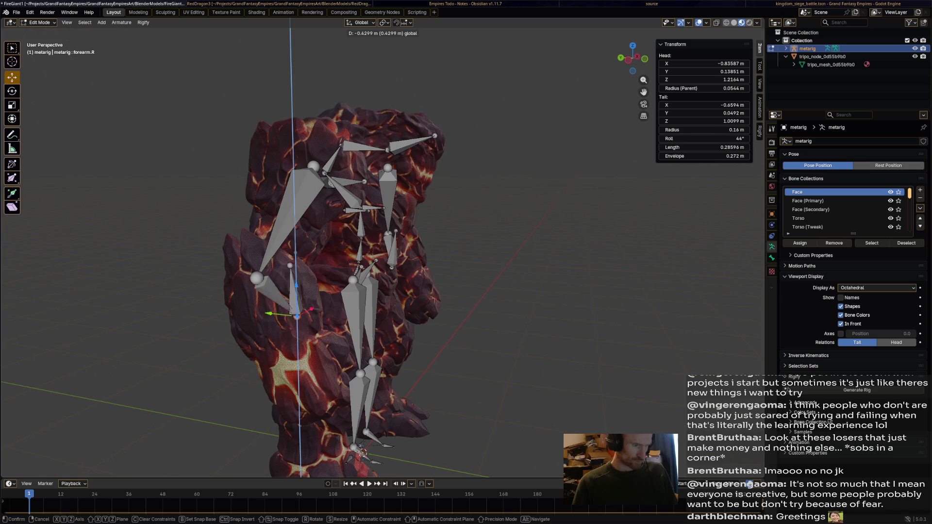
pyautogui.press('Return')
pyautogui.press('KP_1')
pyautogui.press('g')
pyautogui.press('x')
pyautogui.press('Escape')
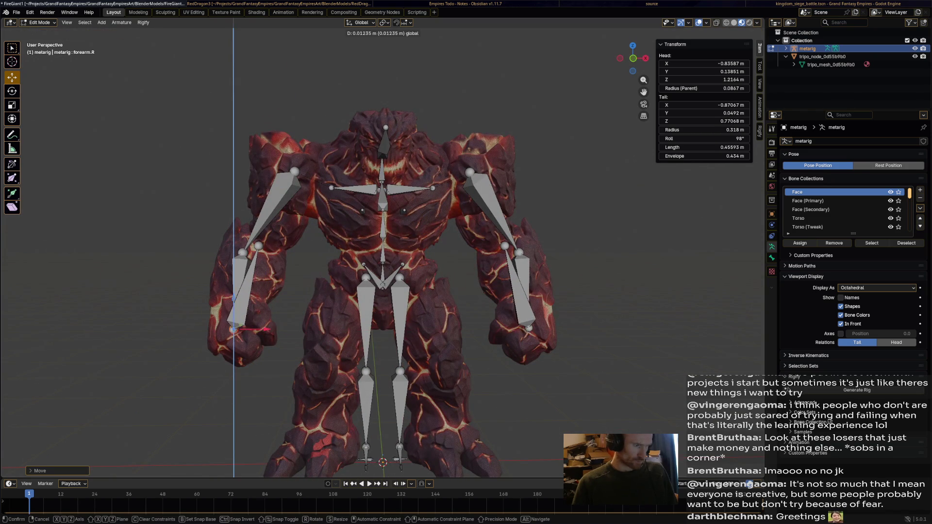
pyautogui.hotkey('ctrl', 'z')
pyautogui.click(258, 247)
pyautogui.press('g')
pyautogui.press('z')
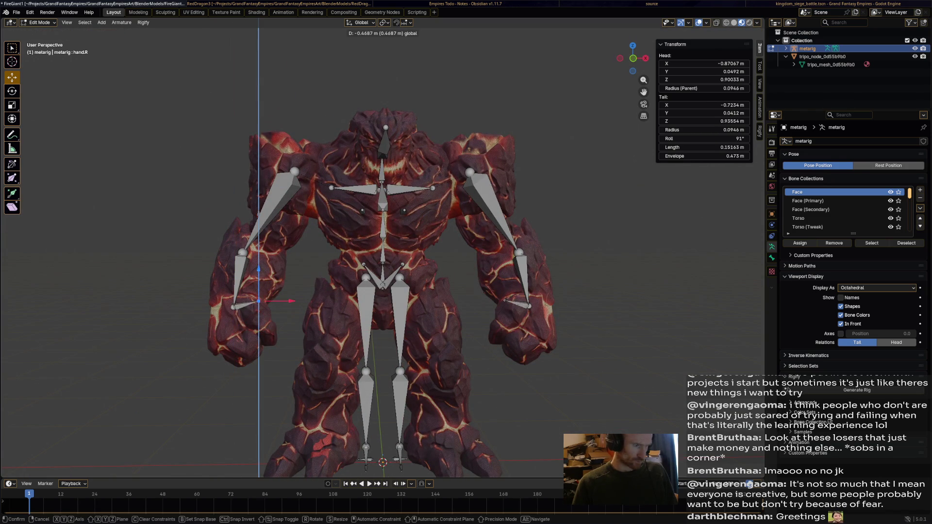
pyautogui.press('Return')
# Move the breast.L bone's tail along Y so it reaches 0.285 m.
pyautogui.moveTo(262, 354)
pyautogui.mouseDown(button='middle')
pyautogui.moveTo(350, 335)
pyautogui.moveTo(456, 335)
pyautogui.moveTo(272, 335)
pyautogui.mouseUp(button='middle')
pyautogui.click(399, 212)
pyautogui.press('g')
pyautogui.press('y')
pyautogui.press('Return')
# Shift the spine.002, spine.001 and lowest spine joints back along Y inside the torso.
pyautogui.scroll(5, 291, 335)
pyautogui.click(430, 219)
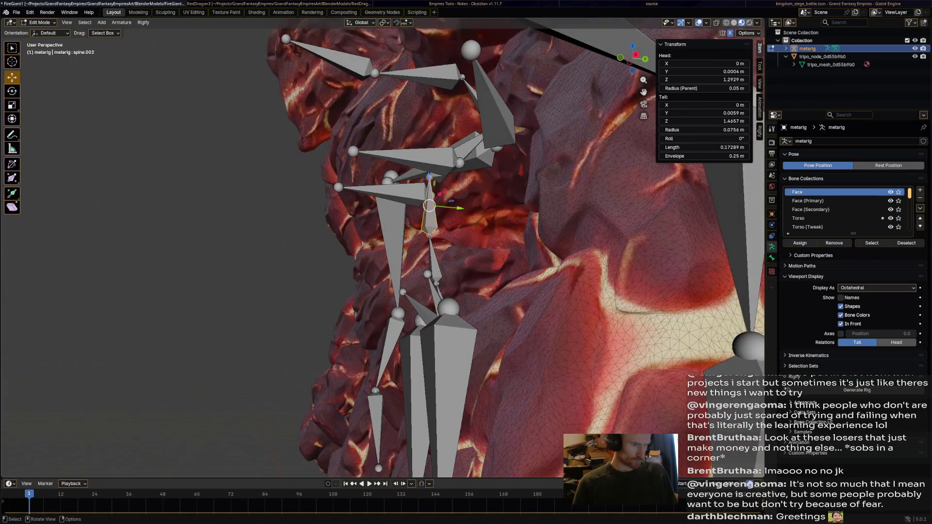
pyautogui.press('g')
pyautogui.press('y')
pyautogui.press('Return')
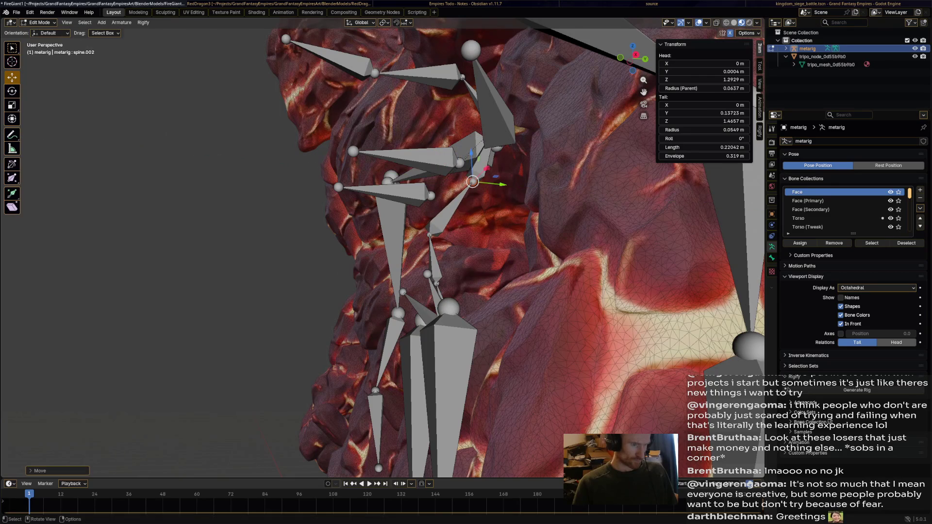
pyautogui.press('g')
pyautogui.press('y')
pyautogui.press('Return')
pyautogui.click(444, 275)
pyautogui.press('g')
pyautogui.press('y')
pyautogui.press('Return')
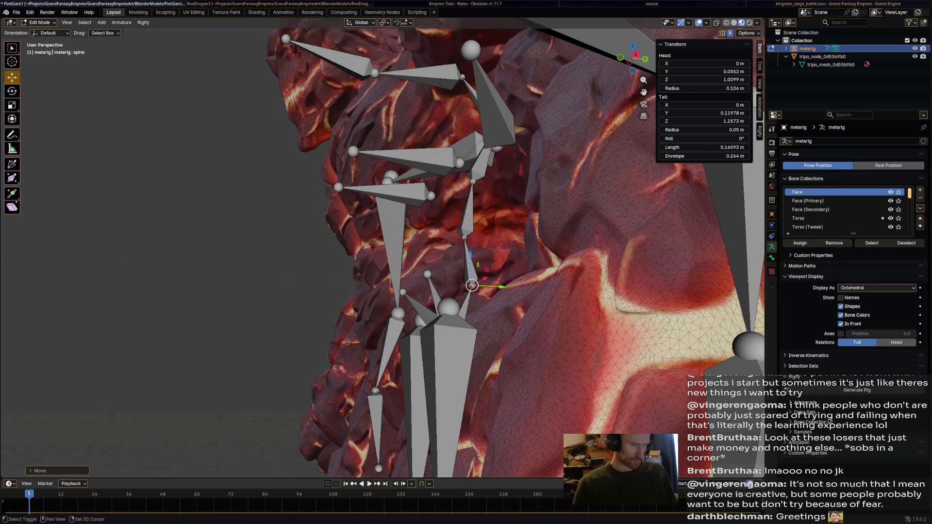
# Slide the joint at the top of the thighs back along Y inside the hips.
pyautogui.scroll(-6, 383, 247)
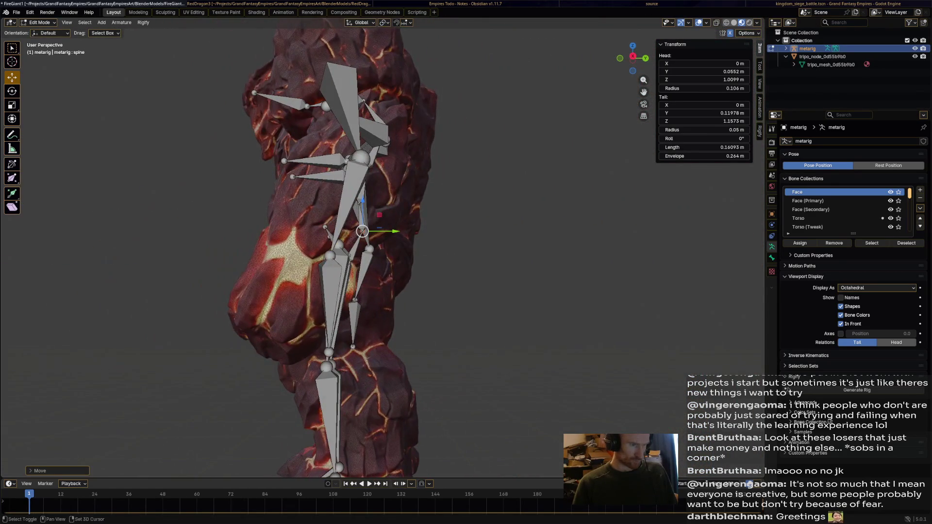
pyautogui.scroll(5, 345, 301)
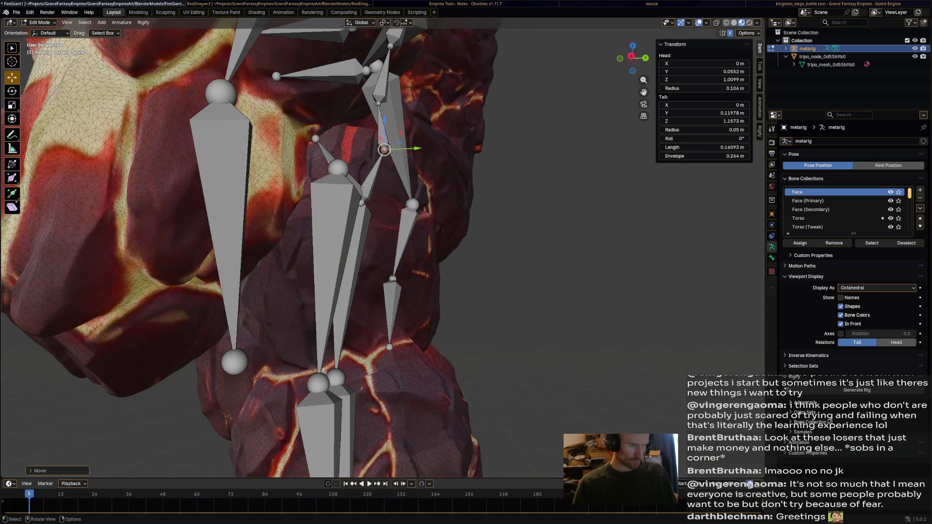
pyautogui.press('g')
pyautogui.press('y')
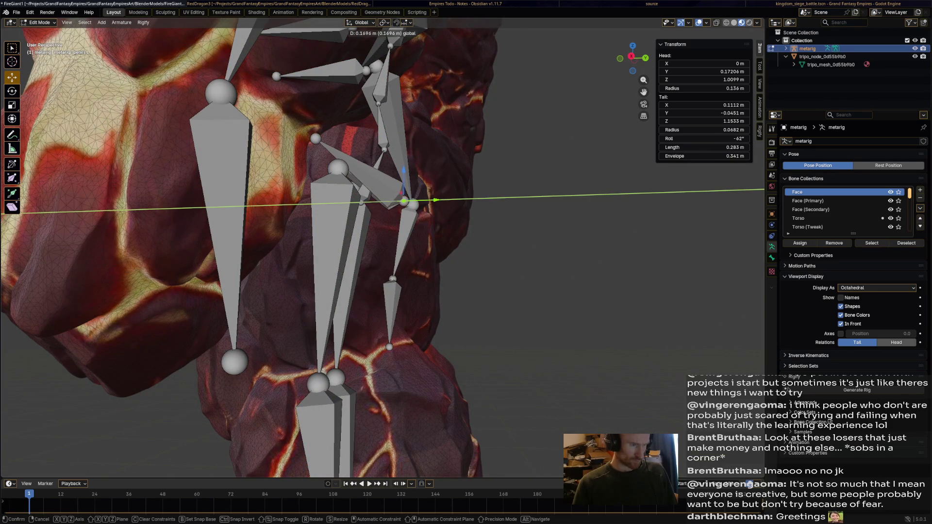
pyautogui.press('Escape')
pyautogui.moveTo(340, 243); pyautogui.dragTo(378, 242, button='middle')
pyautogui.scroll(5, 340, 242)
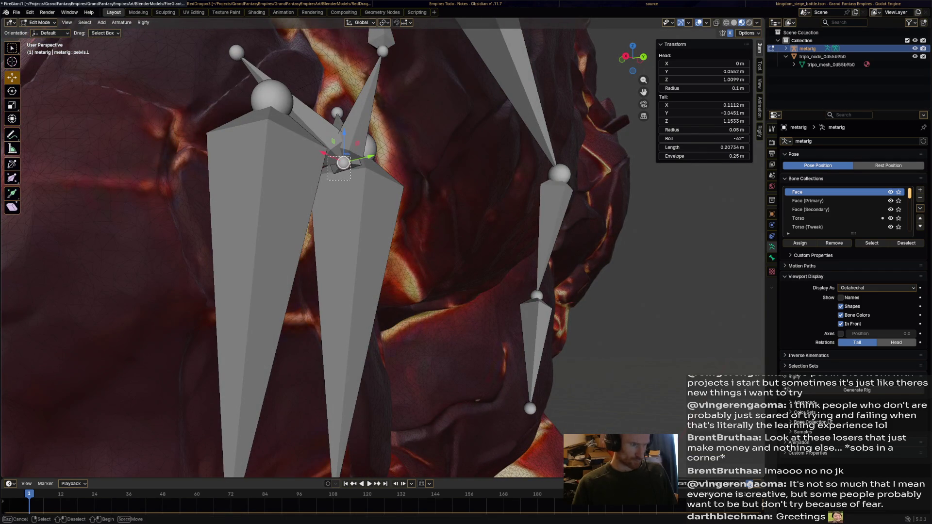
pyautogui.moveTo(347, 242); pyautogui.dragTo(393, 243, button='middle')
pyautogui.click(394, 306)
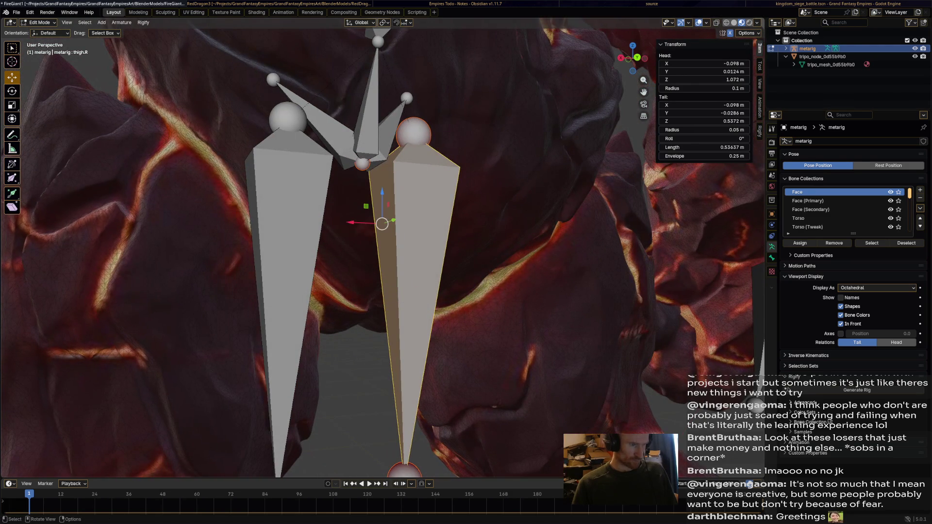
pyautogui.hotkey('alt', 'a')
pyautogui.moveTo(340, 193)
pyautogui.mouseDown(button='middle')
pyautogui.moveTo(353, 192)
pyautogui.moveTo(330, 192)
pyautogui.mouseUp(button='middle')
pyautogui.press('g')
pyautogui.press('y')
pyautogui.press('Return')
pyautogui.scroll(-4, 382, 248)
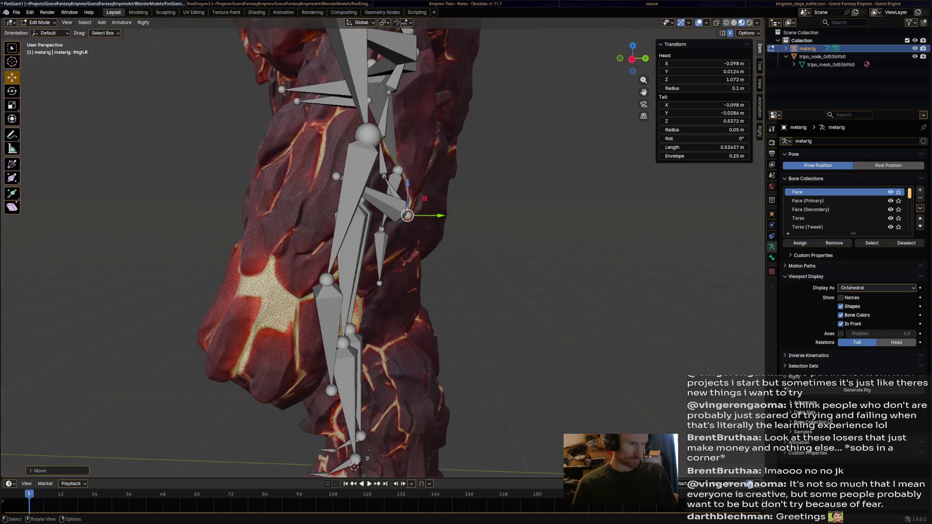
pyautogui.moveTo(441, 215); pyautogui.dragTo(425, 215)
pyautogui.click(425, 215)
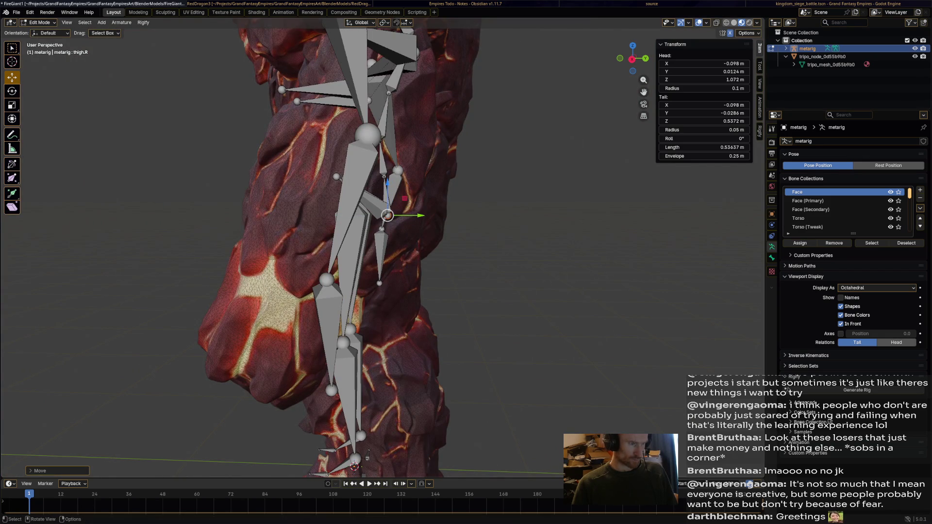
# Drag the pelvis.L tail about 0.229 m outward toward the giant's hip.
pyautogui.click(351, 162)
pyautogui.moveTo(351, 161); pyautogui.dragTo(277, 165, button='middle')
pyautogui.moveTo(441, 185); pyautogui.dragTo(461, 185)
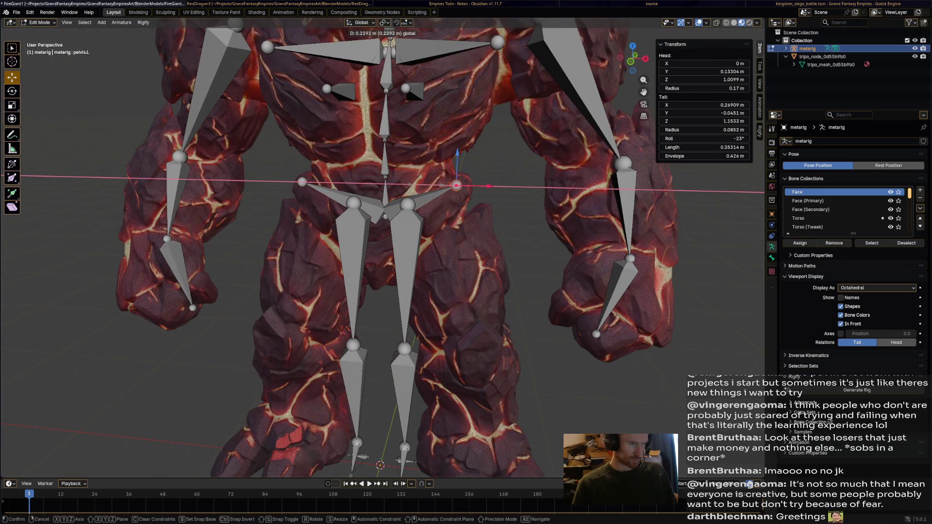
# Confirm the widened pelvis, then move the thigh.L head and knee outward over the leg.
pyautogui.click(456, 185)
pyautogui.moveTo(456, 185)
pyautogui.mouseDown(button='middle')
pyautogui.moveTo(412, 185)
pyautogui.moveTo(451, 167)
pyautogui.mouseUp(button='middle')
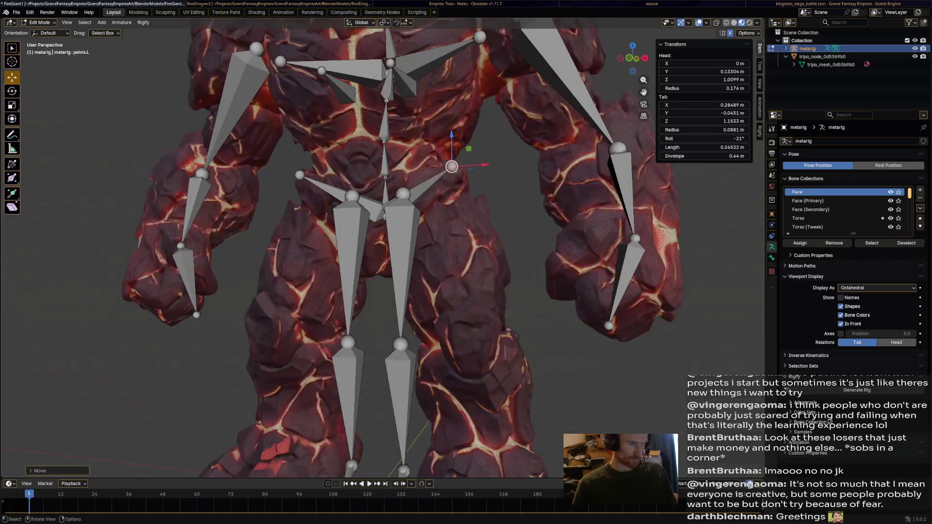
pyautogui.click(402, 195)
pyautogui.moveTo(432, 193); pyautogui.dragTo(471, 192)
pyautogui.moveTo(442, 163); pyautogui.dragTo(442, 171)
pyautogui.keyDown('shift'); pyautogui.moveTo(461, 202); pyautogui.dragTo(468, 86, button='middle'); pyautogui.keyUp('shift')
pyautogui.moveTo(424, 210); pyautogui.dragTo(485, 196)
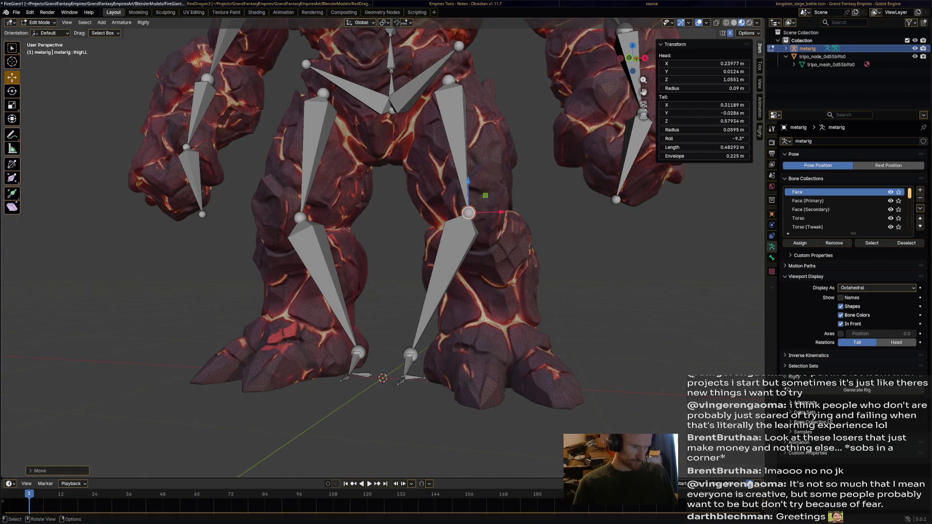
# Move the shin.L ankle joint outward and along Y into the giant's foot.
pyautogui.click(410, 354)
pyautogui.press('b')
pyautogui.moveTo(407, 375); pyautogui.dragTo(490, 379)
pyautogui.moveTo(490, 378)
pyautogui.mouseDown(button='middle')
pyautogui.moveTo(476, 360)
pyautogui.moveTo(466, 381)
pyautogui.moveTo(398, 381)
pyautogui.mouseUp(button='middle')
pyautogui.press('g')
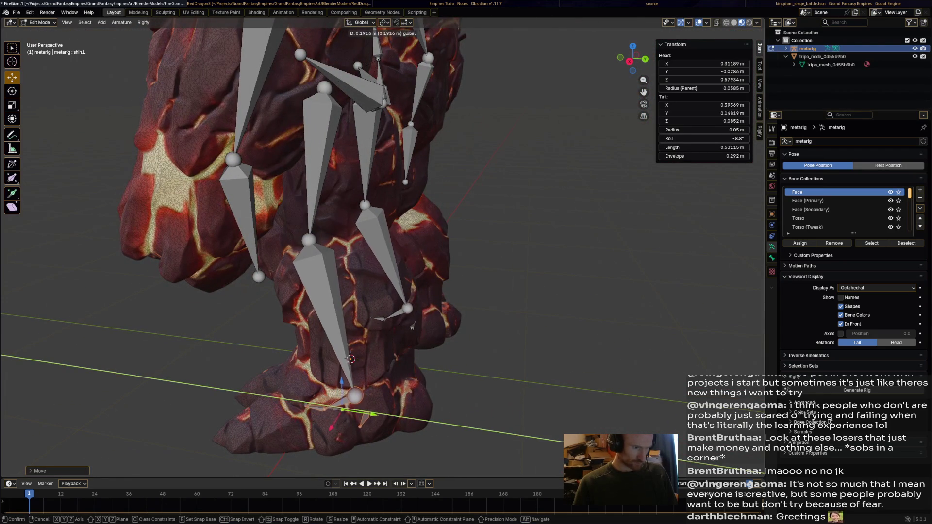
pyautogui.click(386, 324)
pyautogui.moveTo(386, 324); pyautogui.dragTo(482, 331, button='middle')
pyautogui.moveTo(506, 372); pyautogui.dragTo(505, 373)
pyautogui.moveTo(309, 309); pyautogui.dragTo(380, 313, button='middle')
pyautogui.press('g')
pyautogui.press('y')
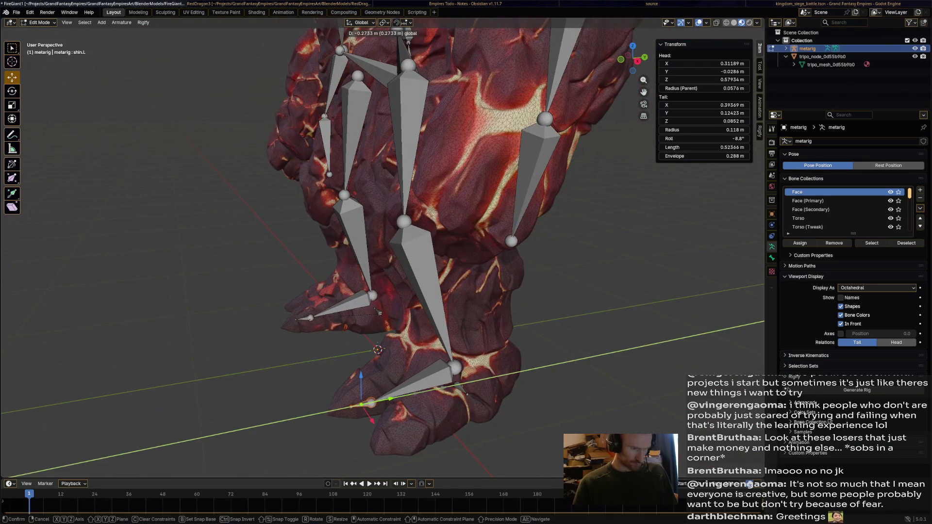
pyautogui.click(380, 314)
# Set the shin.L tail at Y 0.258 m in the foot, making the shin 0.577 m.
pyautogui.click(403, 394)
pyautogui.moveTo(403, 394); pyautogui.dragTo(430, 397, button='middle')
pyautogui.click(422, 374)
pyautogui.press('g')
pyautogui.press('y')
pyautogui.press('Return')
pyautogui.moveTo(422, 374)
pyautogui.mouseDown(button='middle')
pyautogui.moveTo(398, 369)
pyautogui.moveTo(340, 389)
pyautogui.moveTo(371, 377)
pyautogui.mouseUp(button='middle')
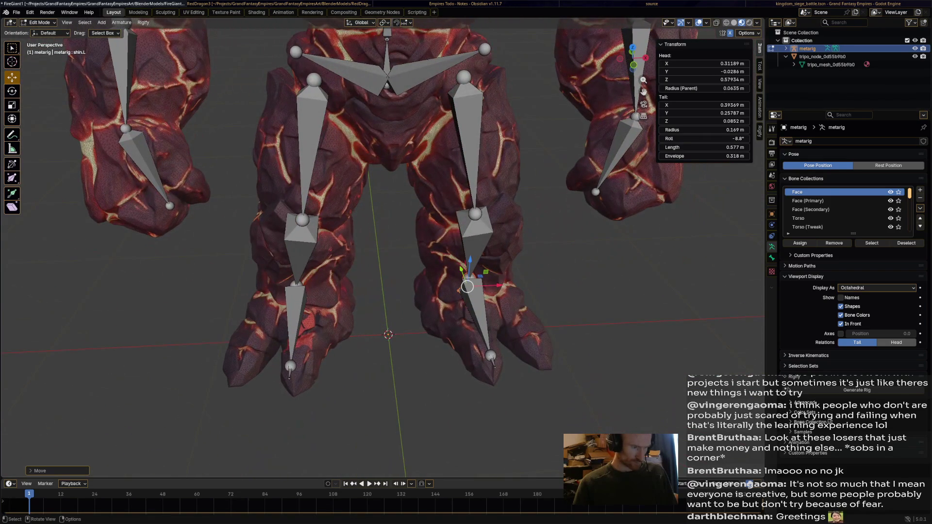
pyautogui.click(290, 366)
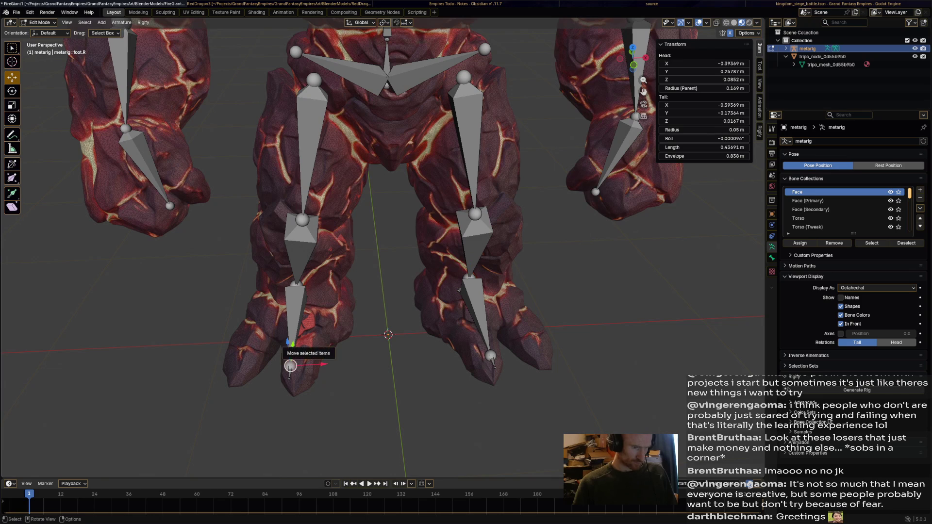
# Move the toe.R tail outward along X to -0.425 m, making the toe bone 0.174 m.
pyautogui.press('g')
pyautogui.press('x')
pyautogui.press('Escape')
pyautogui.click(289, 378)
pyautogui.press('g')
pyautogui.press('x')
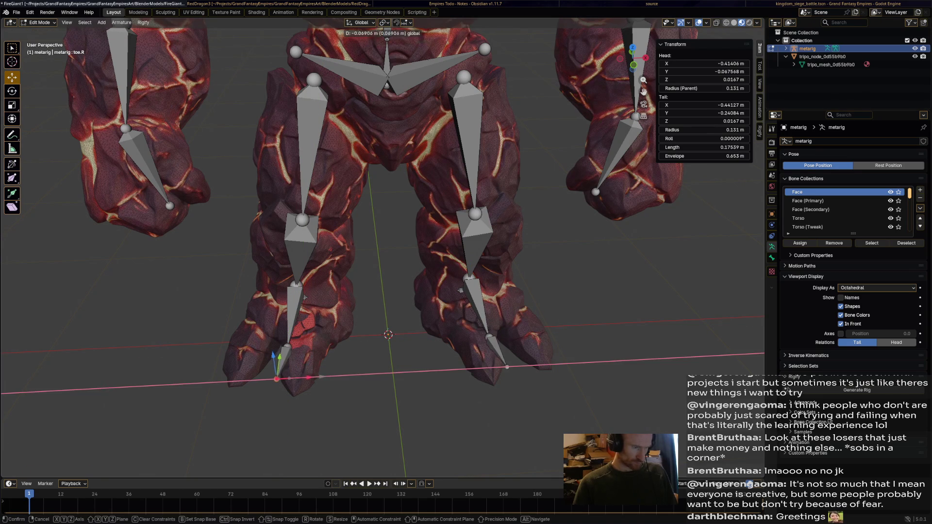
pyautogui.press('Return')
pyautogui.moveTo(388, 263)
pyautogui.mouseDown(button='middle')
pyautogui.moveTo(365, 251)
pyautogui.moveTo(228, 255)
pyautogui.moveTo(284, 254)
pyautogui.mouseUp(button='middle')
pyautogui.click(420, 118)
# Move the spine.005 and spine.004 joints up into the giant's neck and head.
pyautogui.press('g')
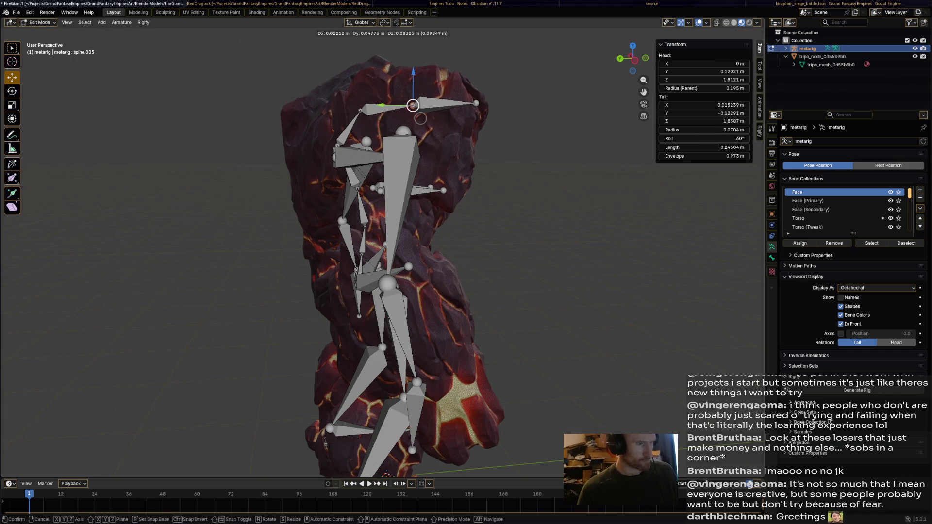
pyautogui.click(421, 118)
pyautogui.moveTo(420, 118)
pyautogui.mouseDown(button='middle')
pyautogui.moveTo(398, 118)
pyautogui.moveTo(399, 130)
pyautogui.mouseUp(button='middle')
pyautogui.click(400, 130)
pyautogui.press('g')
pyautogui.click(379, 123)
pyautogui.click(438, 136)
pyautogui.press('g')
pyautogui.click(422, 130)
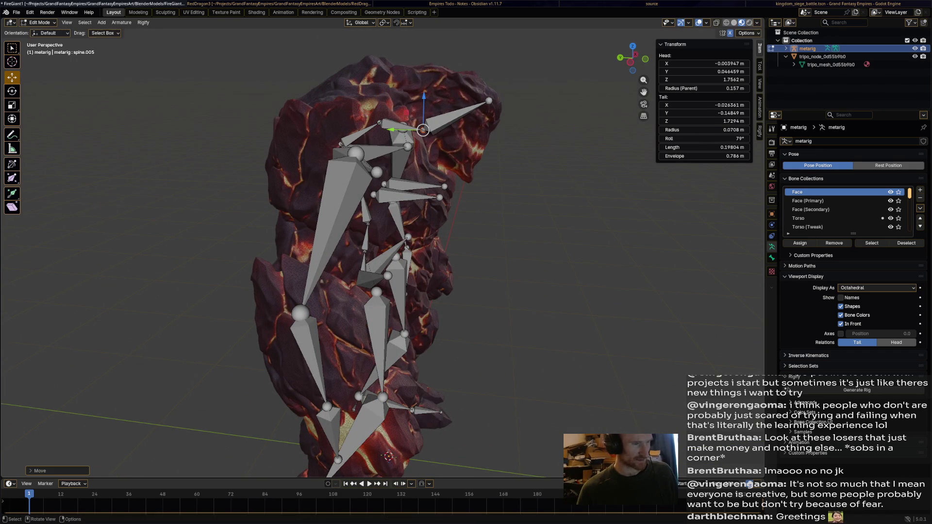
# Shift the spine.005 tail along X to -0.013 m and save FireGiant1.blend.
pyautogui.moveTo(423, 130)
pyautogui.mouseDown(button='middle')
pyautogui.moveTo(466, 131)
pyautogui.moveTo(416, 133)
pyautogui.moveTo(485, 165)
pyautogui.moveTo(542, 222)
pyautogui.moveTo(515, 252)
pyautogui.mouseUp(button='middle')
pyautogui.moveTo(436, 218); pyautogui.dragTo(430, 243)
pyautogui.moveTo(430, 243)
pyautogui.mouseDown(button='middle')
pyautogui.moveTo(485, 292)
pyautogui.moveTo(458, 204)
pyautogui.mouseUp(button='middle')
pyautogui.hotkey('ctrl', 's')
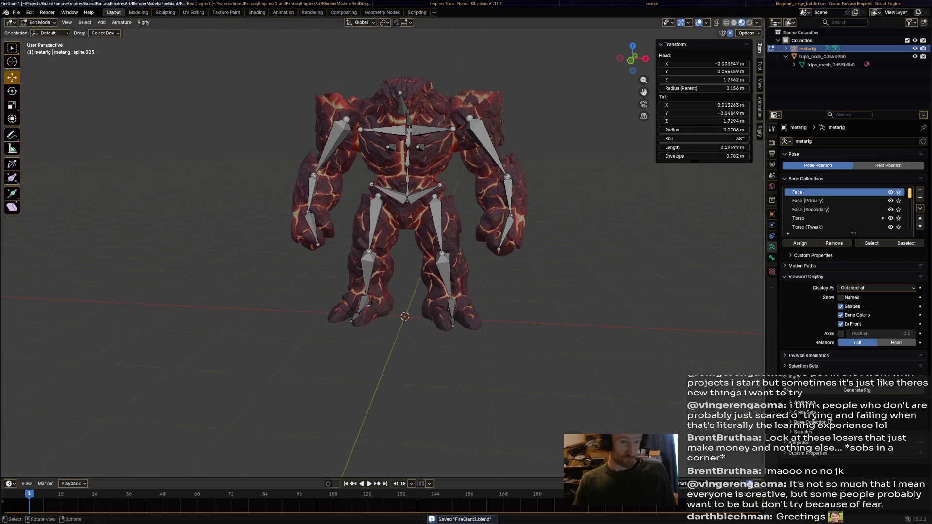
# Undo an early rig generation, then apply the metarig's rotation and scale in Object Mode.
pyautogui.press('a')
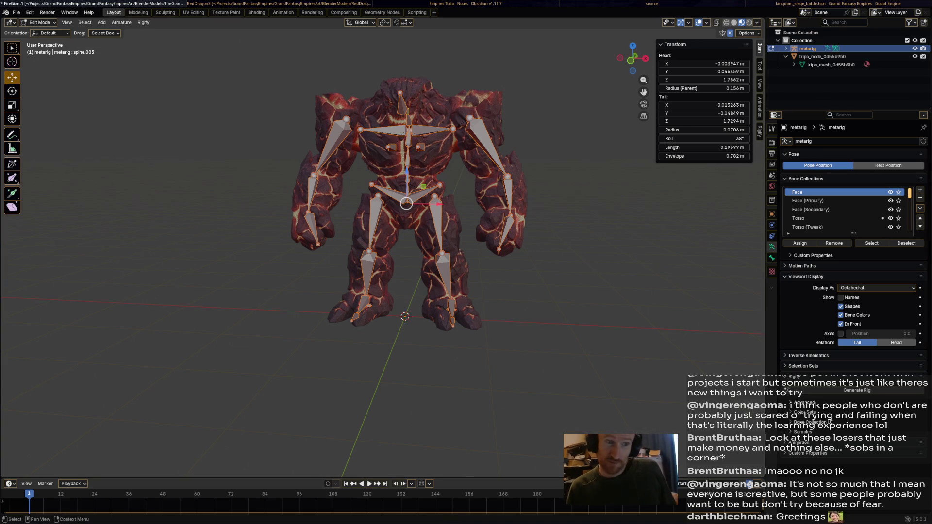
pyautogui.click(143, 22)
pyautogui.click(165, 32)
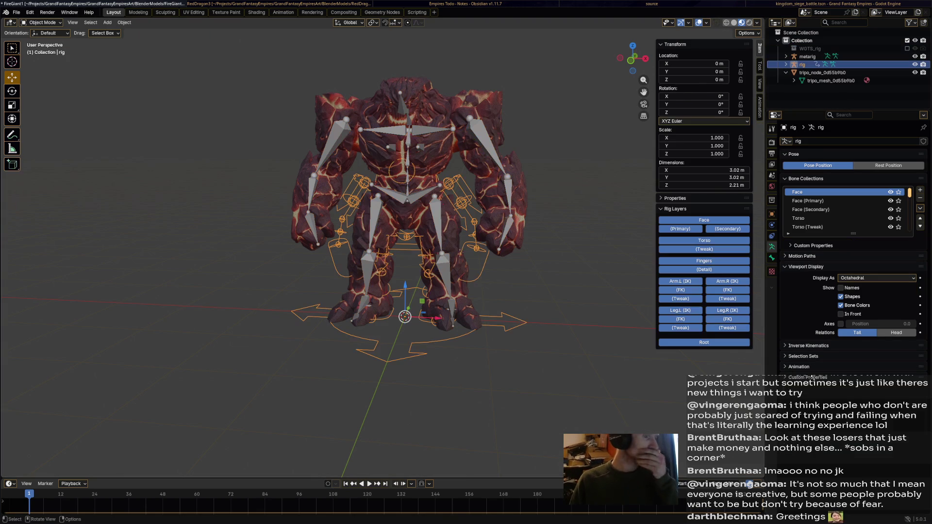
pyautogui.hotkey('ctrl', 'z')
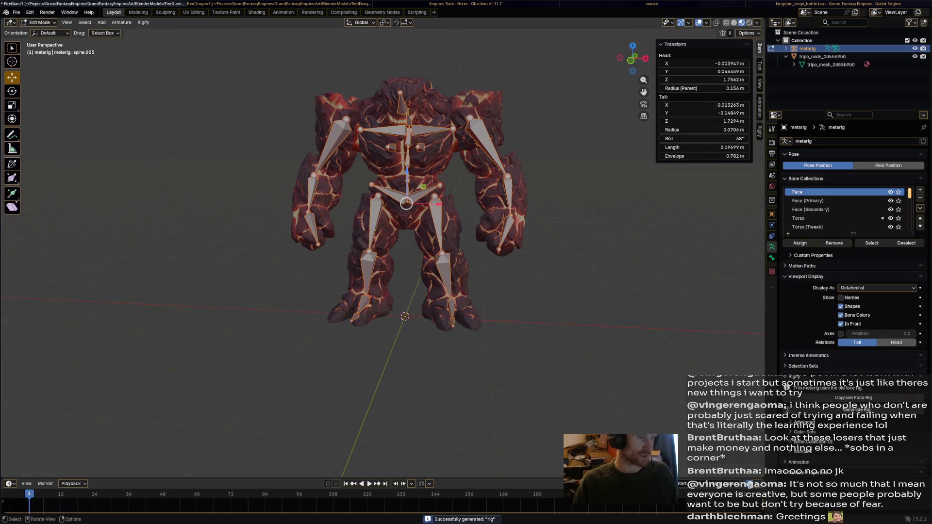
pyautogui.hotkey('ctrl', 'z')
pyautogui.hotkey('ctrl', 'z')
pyautogui.hotkey('ctrl', 'z')
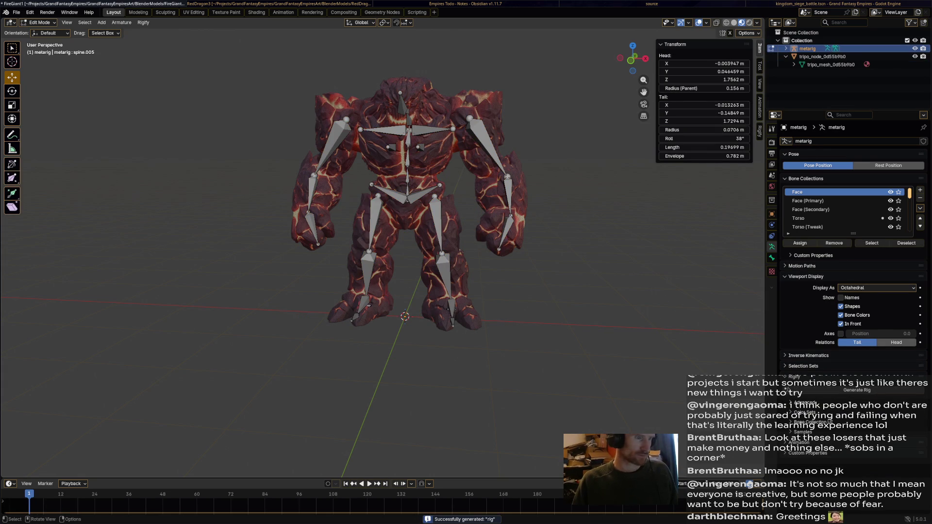
pyautogui.press('Tab')
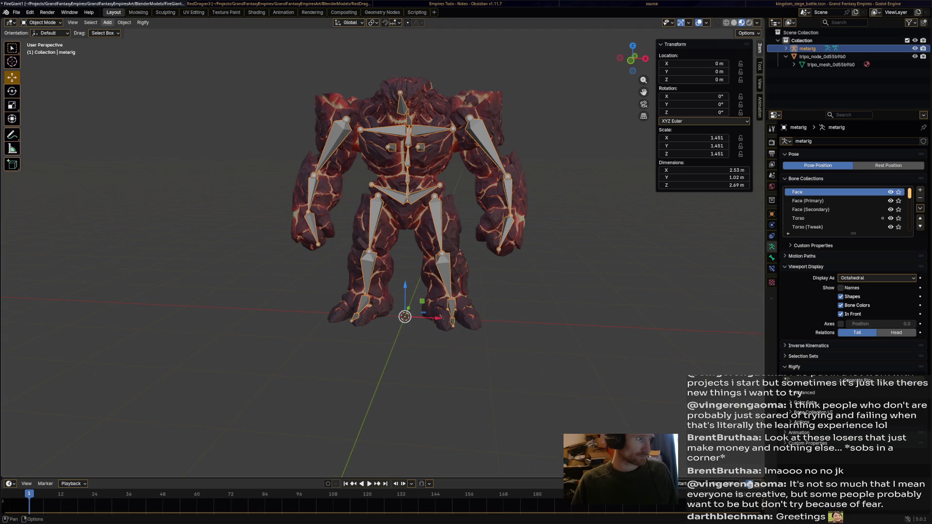
pyautogui.click(124, 22)
pyautogui.moveTo(146, 64)
pyautogui.click(222, 95)
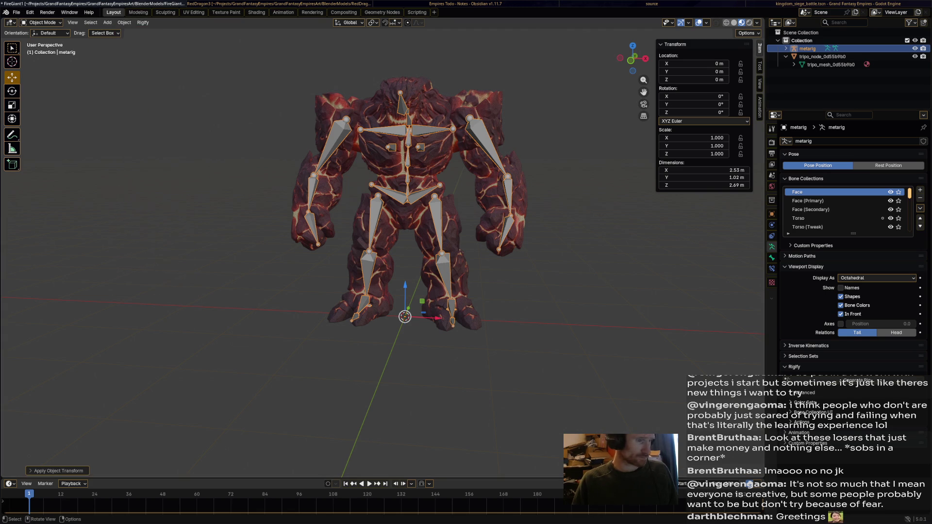
# Generate the Rigify rig named 'rig' from the metarig and hide the metarig.
pyautogui.click(142, 22)
pyautogui.click(161, 31)
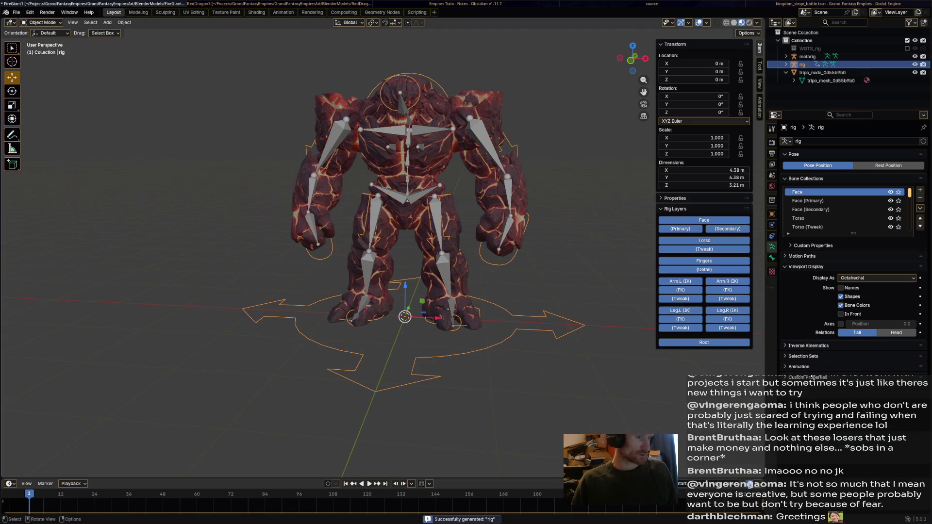
pyautogui.moveTo(369, 204); pyautogui.dragTo(413, 207, button='middle')
pyautogui.click(915, 56)
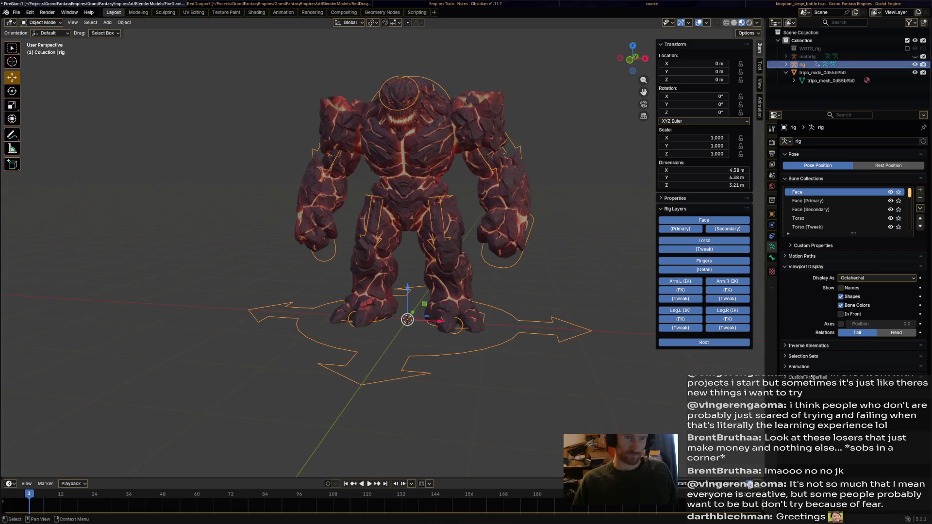
# Select the giant mesh, then add the Rigify rig as the active object.
pyautogui.click(815, 73)
pyautogui.keyDown('ctrl'); pyautogui.click(815, 73); pyautogui.keyUp('ctrl')
pyautogui.click(815, 72)
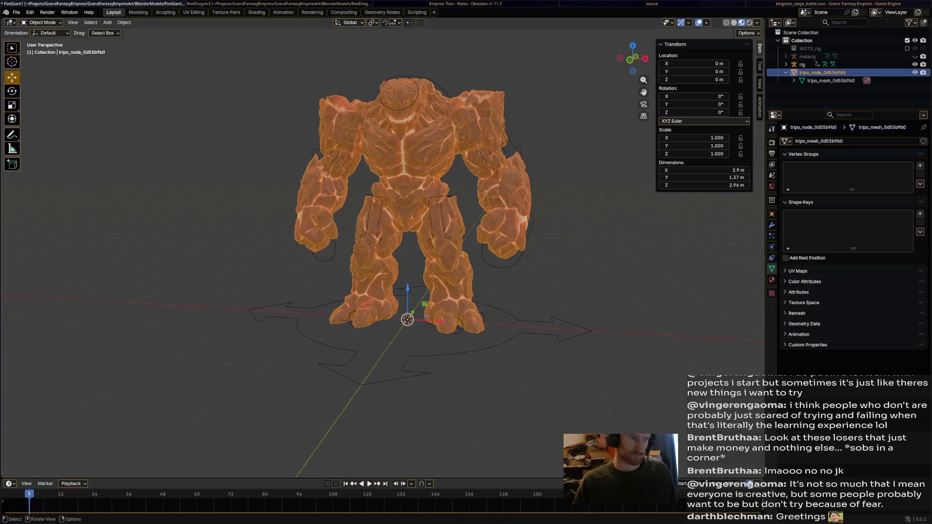
pyautogui.keyDown('shift'); pyautogui.click(510, 142); pyautogui.keyUp('shift')
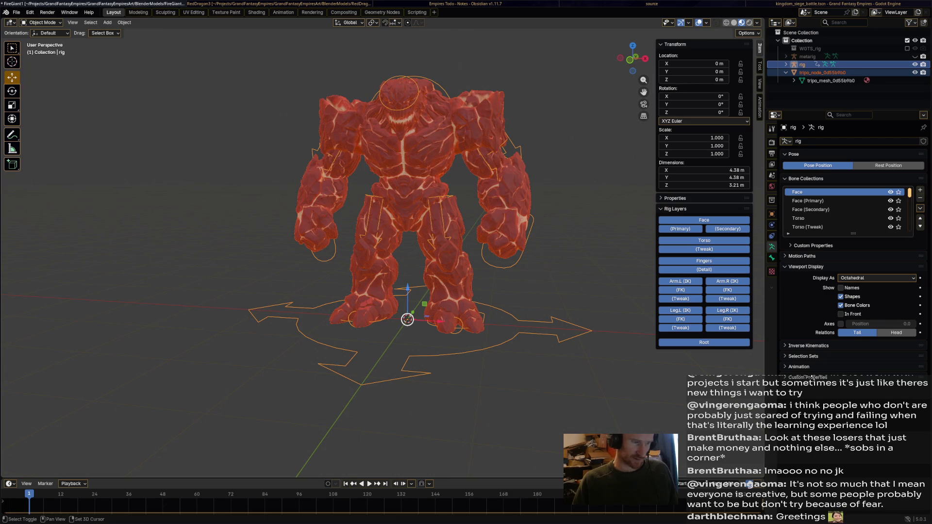
pyautogui.click(388, 271)
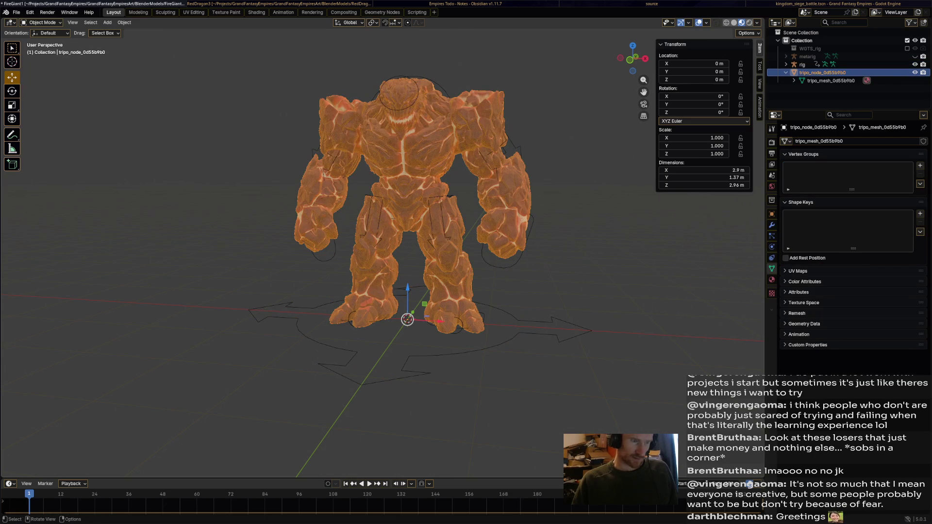
pyautogui.keyDown('shift'); pyautogui.click(486, 137); pyautogui.keyUp('shift')
# Parent the mesh to the rig With Automatic Weights, then deselect all to inspect.
pyautogui.rightClick(486, 136)
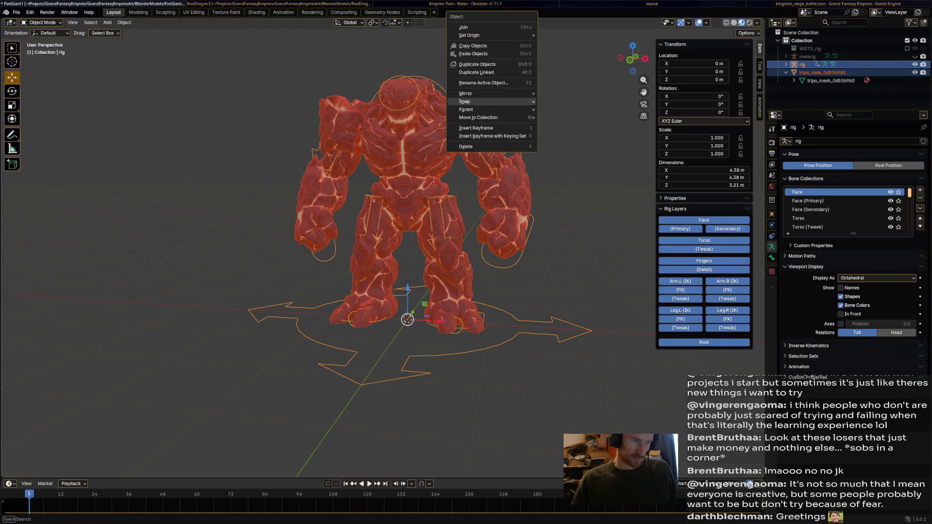
pyautogui.moveTo(485, 109)
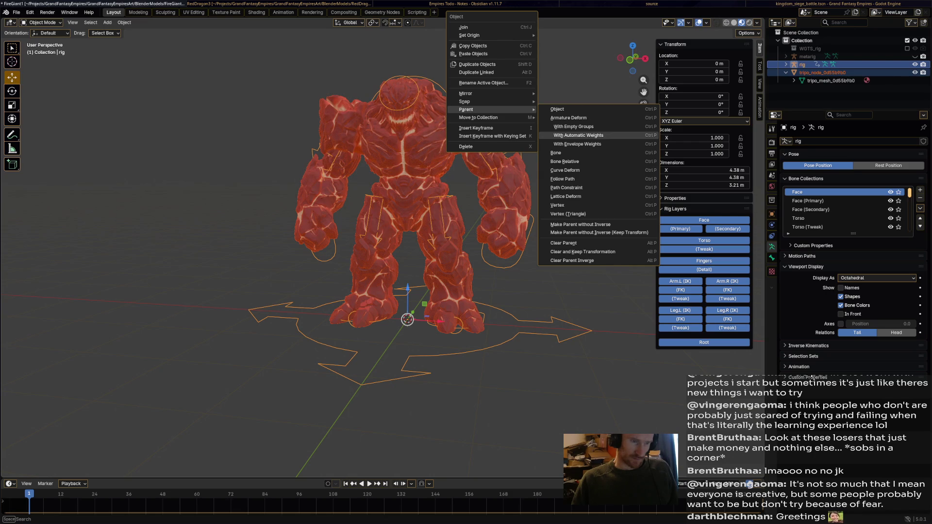
pyautogui.click(580, 135)
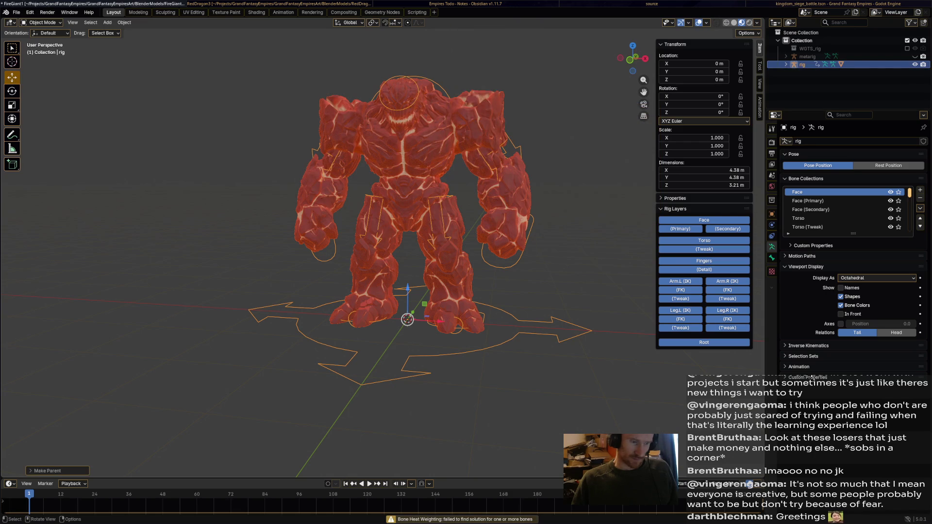
pyautogui.hotkey('alt', 'a')
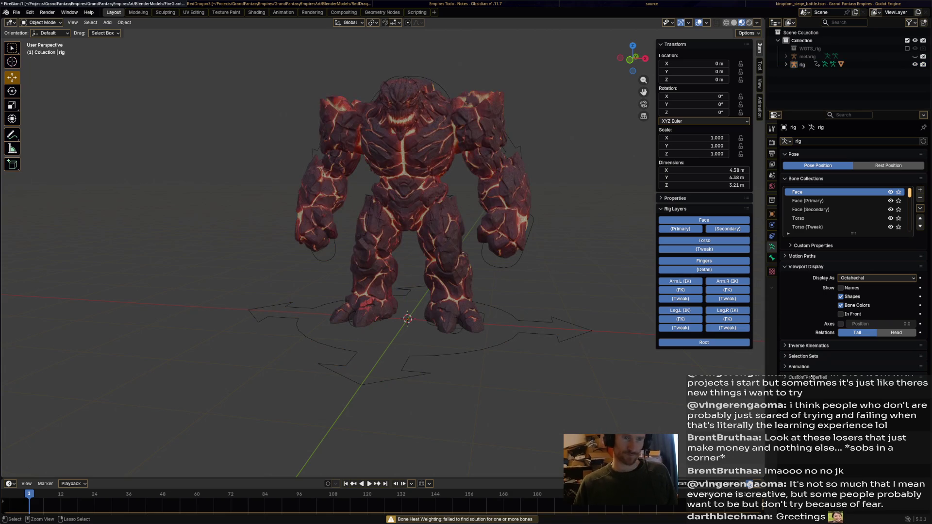
# Undo the parenting and merge the giant mesh's vertices By Distance, removing 6 duplicates.
pyautogui.hotkey('ctrl', 'z')
pyautogui.hotkey('ctrl', 'z')
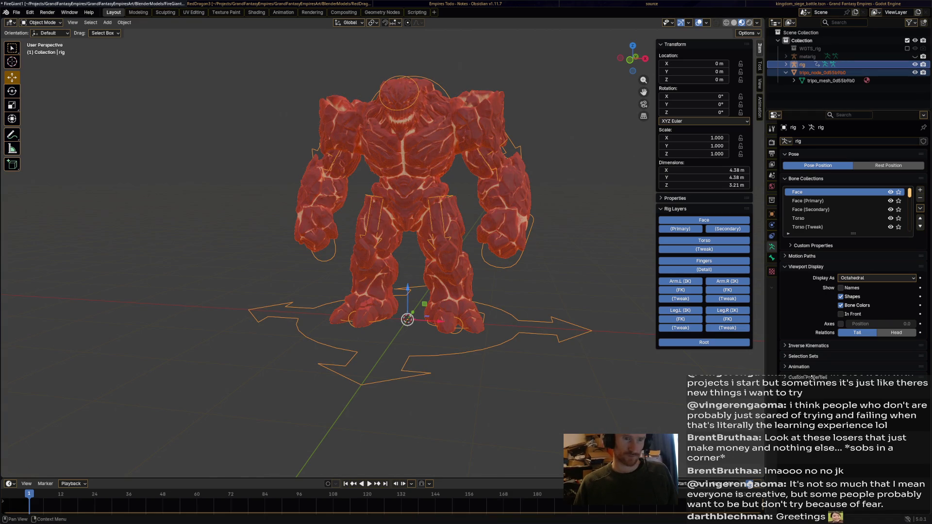
pyautogui.hotkey('ctrl', 'z')
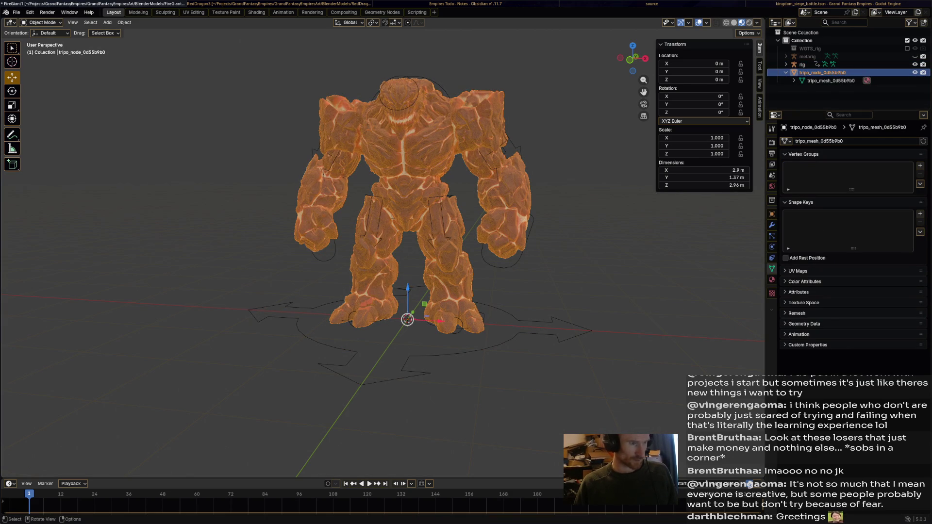
pyautogui.press('Tab')
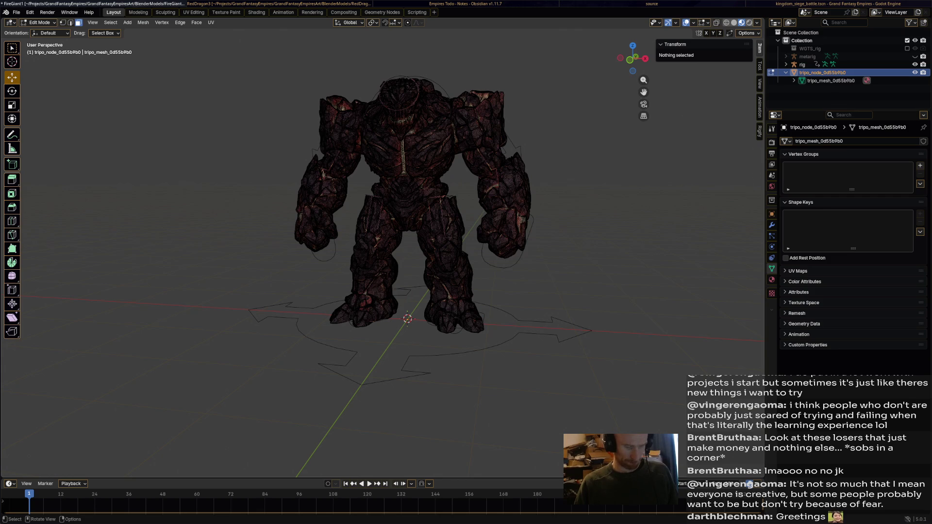
pyautogui.press('a')
pyautogui.press('m')
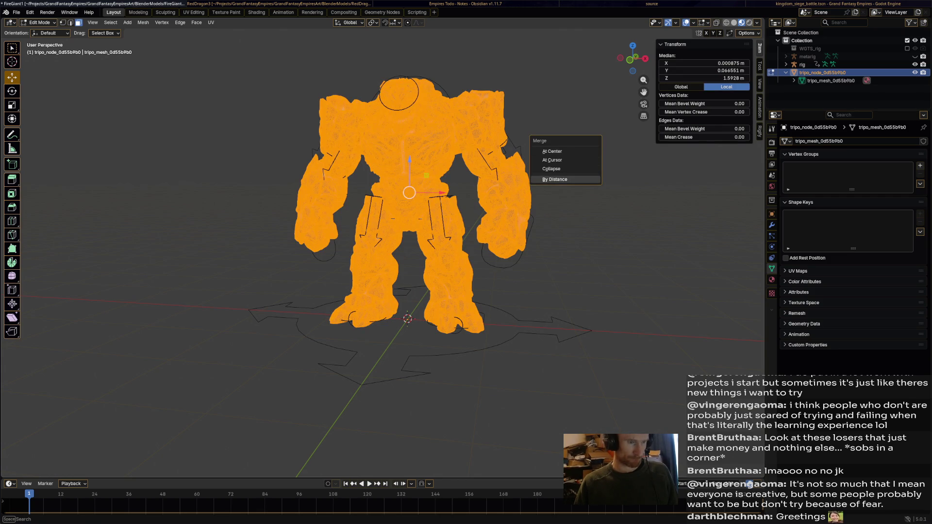
pyautogui.press('Return')
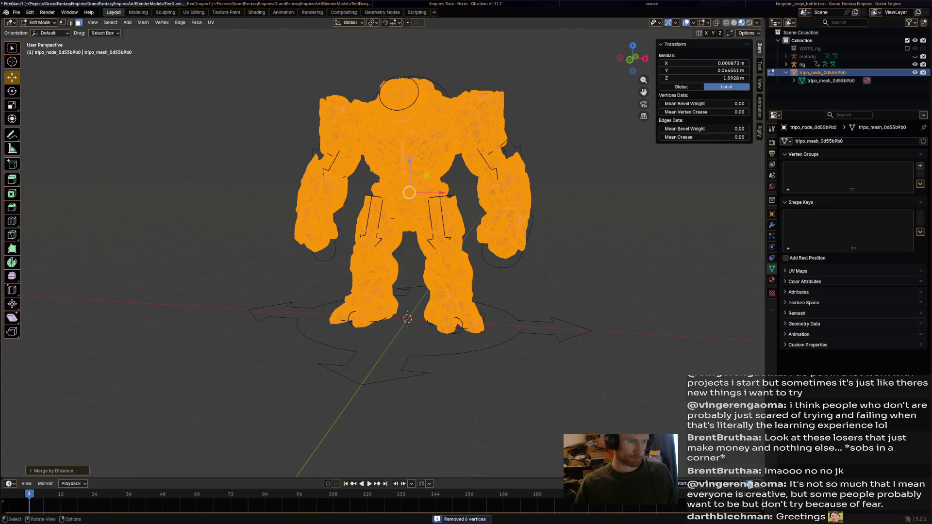
pyautogui.press('Tab')
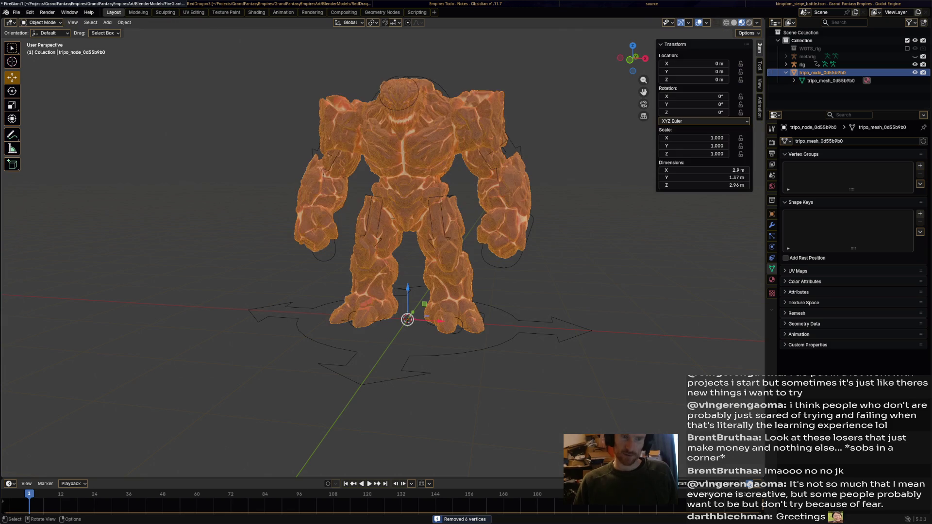
# Reselect the giant mesh with the rig as active and bring up the Parent options.
pyautogui.hotkey('alt', 'a')
pyautogui.press('a')
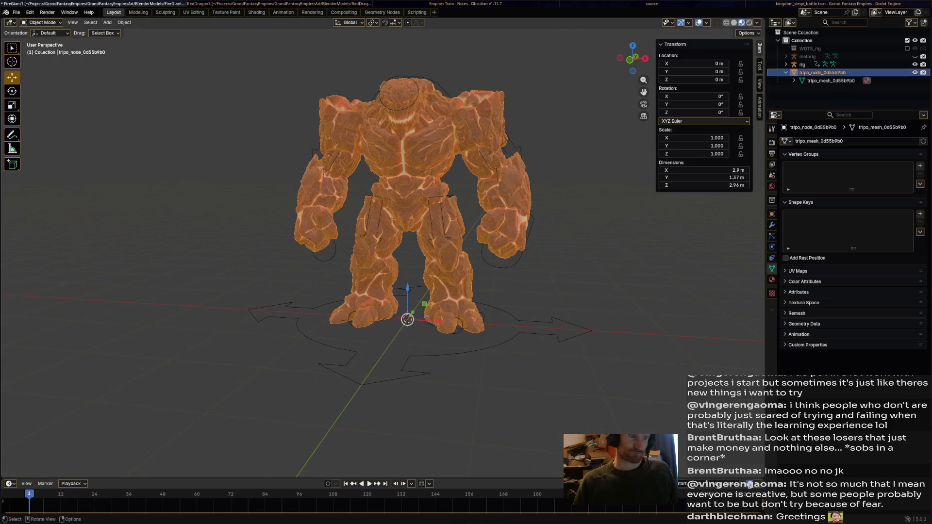
pyautogui.hotkey('alt', 'a')
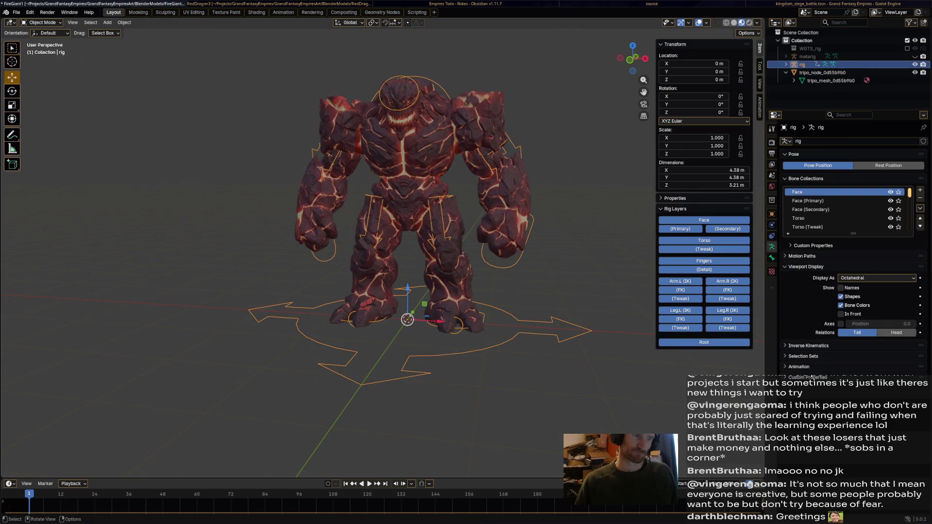
pyautogui.press('a')
pyautogui.keyDown('shift'); pyautogui.click(563, 323); pyautogui.keyUp('shift')
pyautogui.rightClick(480, 145)
pyautogui.moveTo(467, 145)
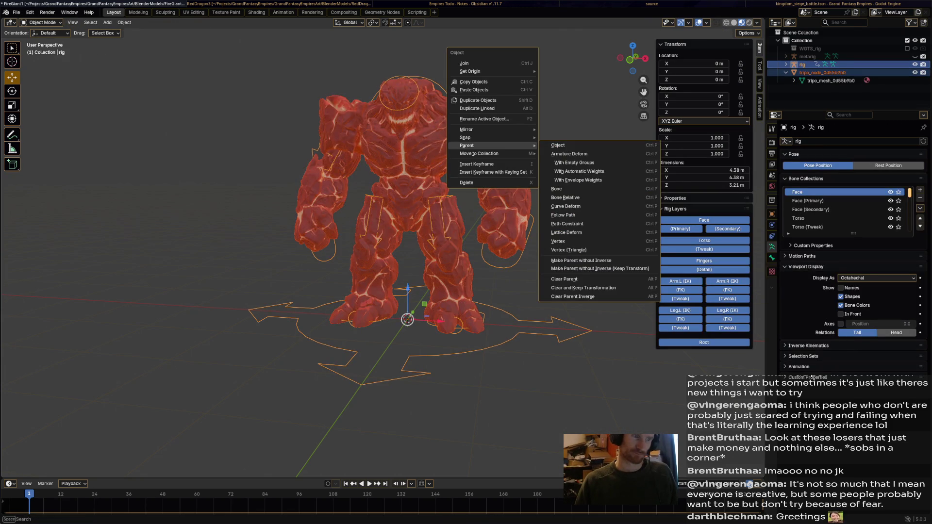
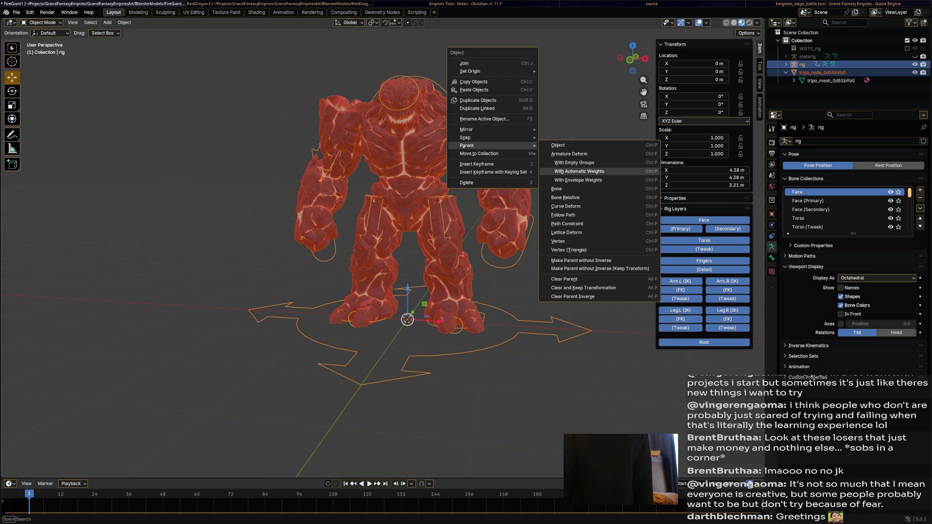
# Parent the golem mesh to the Rigify rig with automatic weights.
pyautogui.click(579, 171)
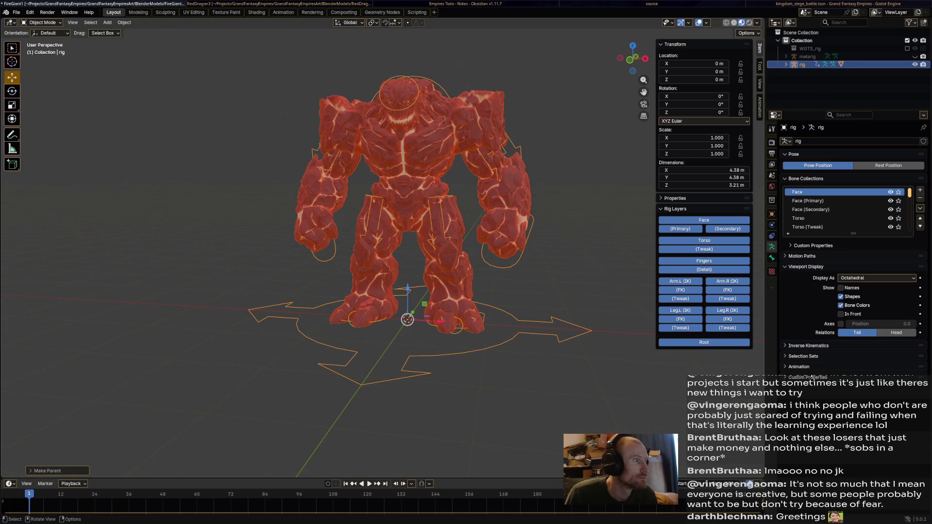
# In the Animation workspace, move the left hand IK bone to test arm deformation.
pyautogui.click(283, 13)
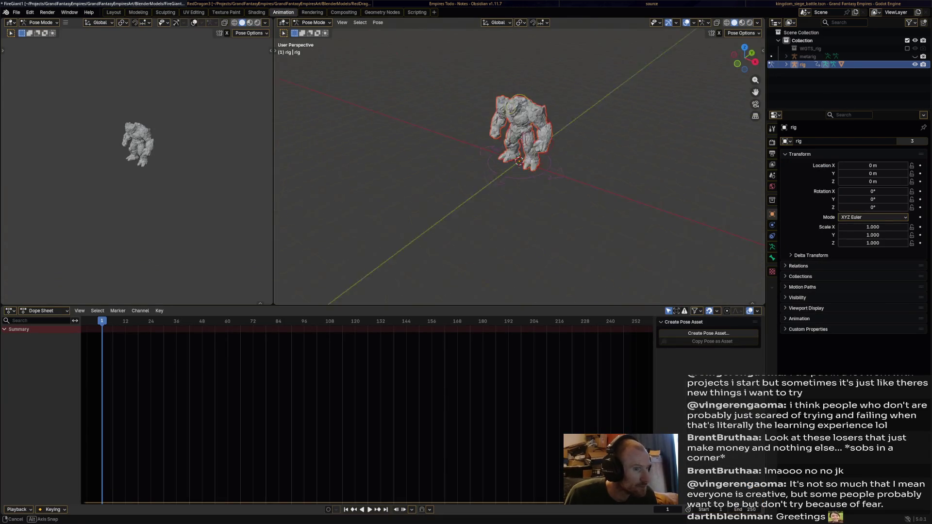
pyautogui.moveTo(486, 169); pyautogui.dragTo(478, 136, button='middle')
pyautogui.click(573, 140)
pyautogui.moveTo(572, 141); pyautogui.dragTo(558, 151, button='middle')
pyautogui.press('g')
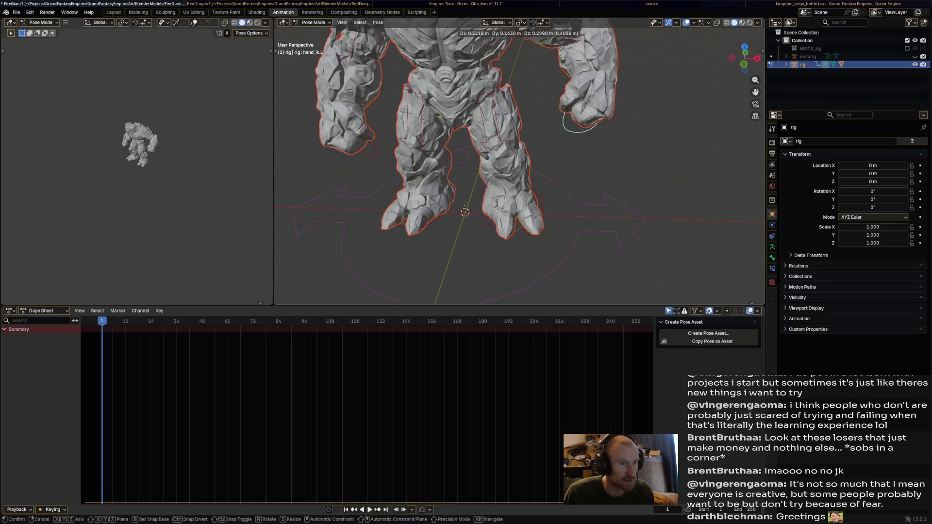
pyautogui.press('Return')
pyautogui.moveTo(519, 160); pyautogui.dragTo(437, 162, button='middle')
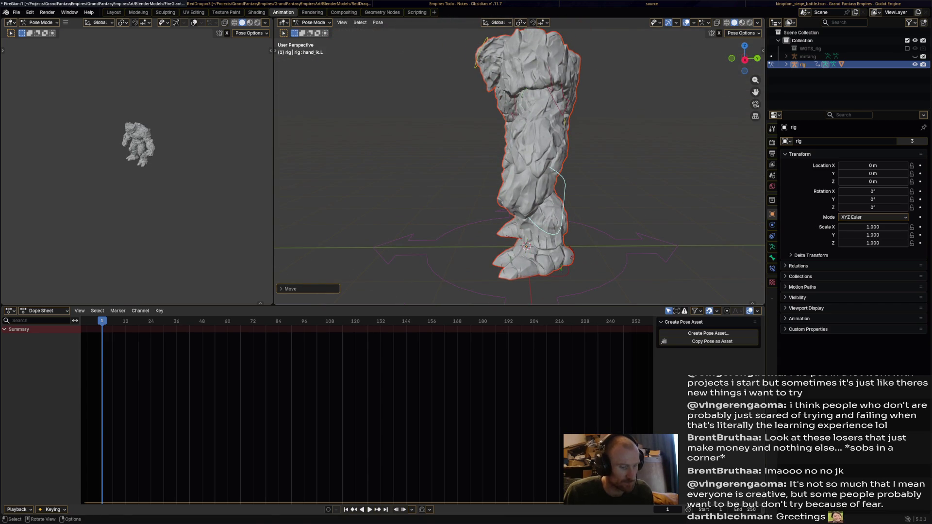
pyautogui.press('g')
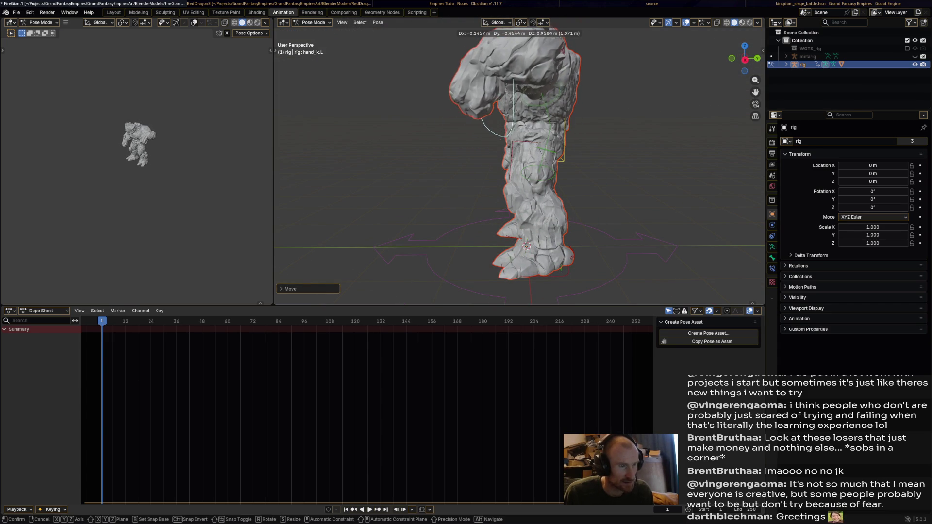
pyautogui.press('Return')
pyautogui.moveTo(437, 163); pyautogui.dragTo(534, 163, button='middle')
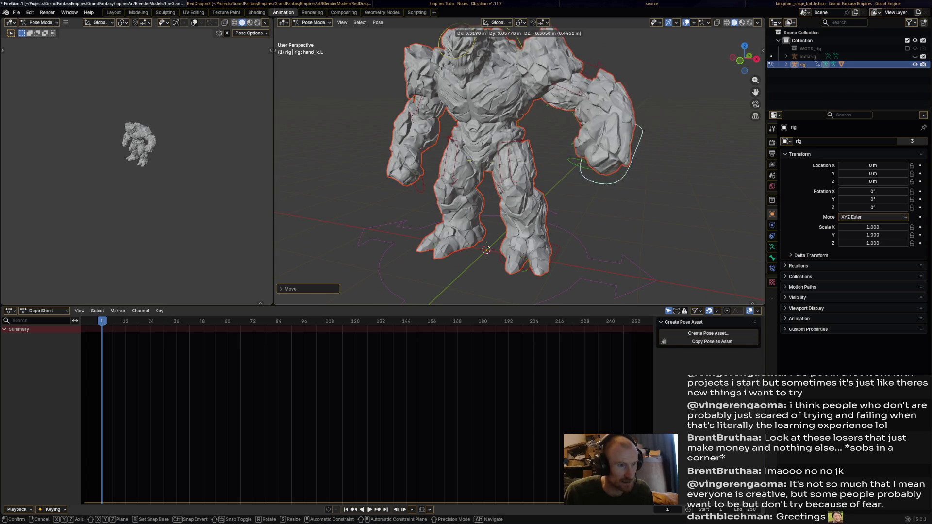
pyautogui.press('Return')
pyautogui.moveTo(534, 163)
pyautogui.mouseDown(button='middle')
pyautogui.moveTo(418, 163)
pyautogui.moveTo(496, 162)
pyautogui.mouseUp(button='middle')
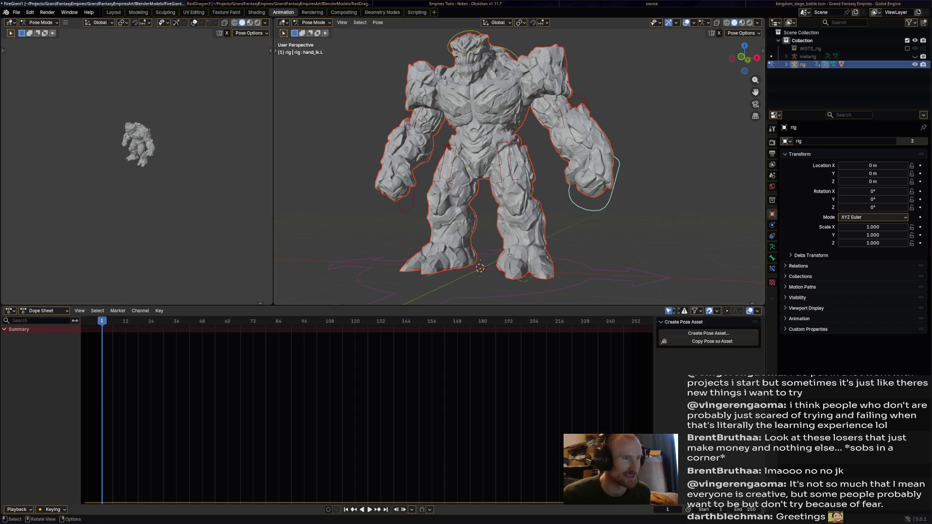
# Save FireGiant1.blend, select the tripo_node_0d55b9b0 mesh, and return to Layout.
pyautogui.hotkey('ctrl', 's')
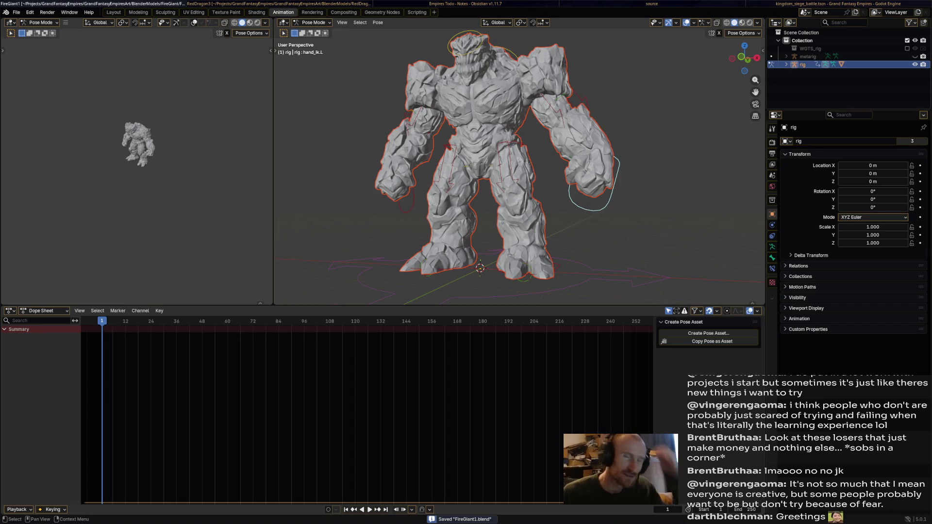
pyautogui.click(786, 64)
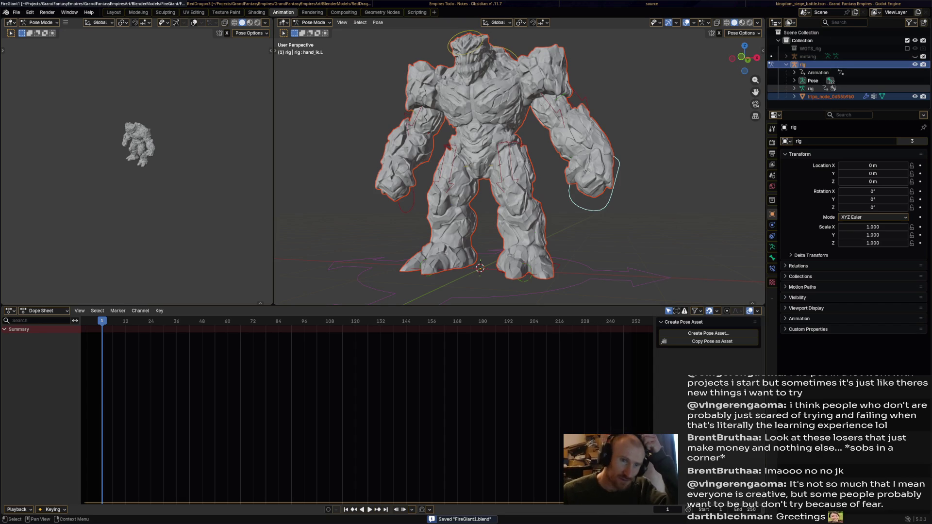
pyautogui.click(830, 96)
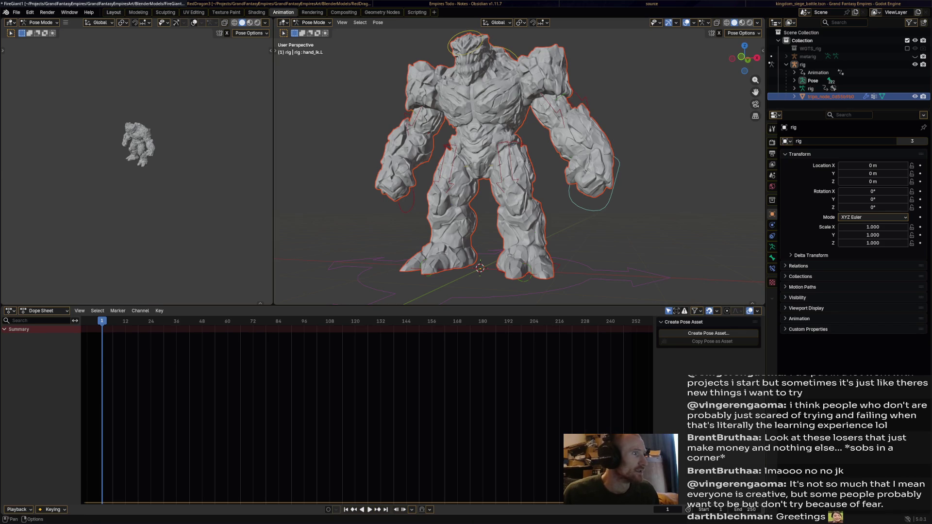
pyautogui.click(114, 13)
pyautogui.click(403, 316)
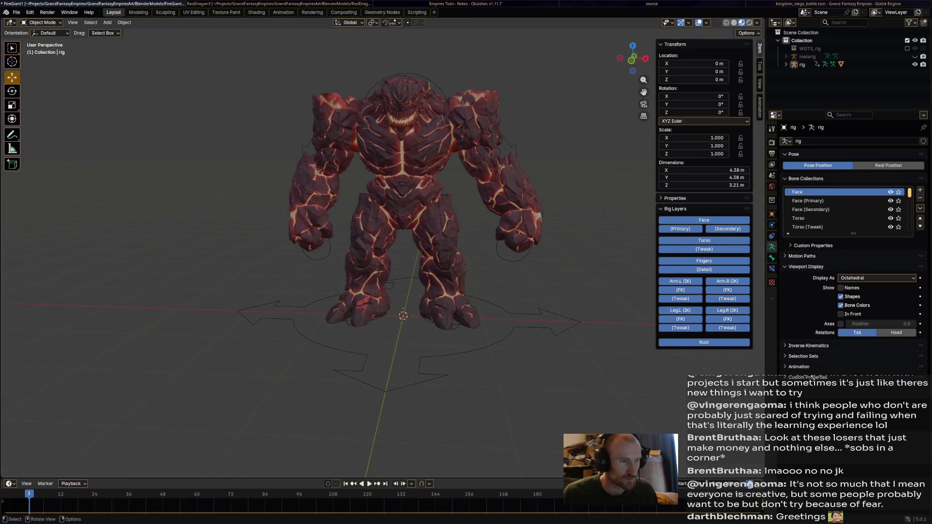
# Select the golem mesh and add a Decimate modifier to it.
pyautogui.click(403, 194)
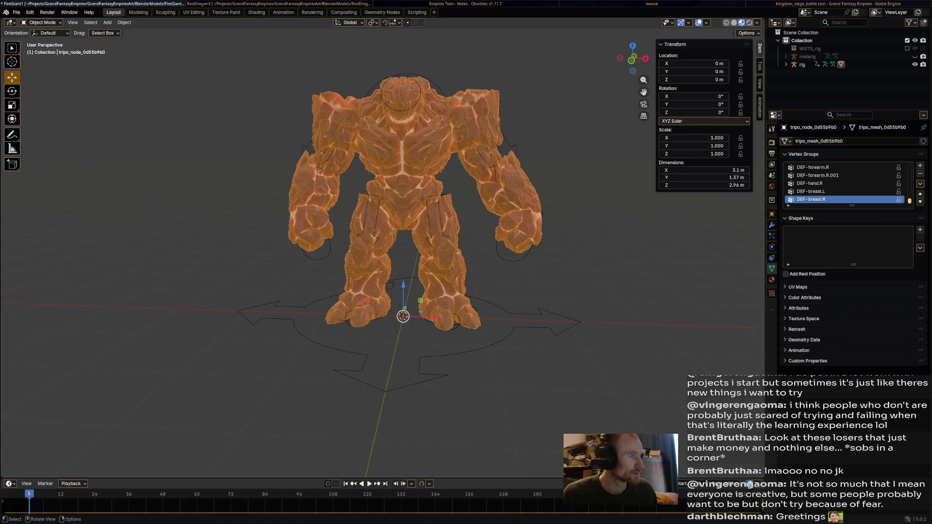
pyautogui.press('Tab')
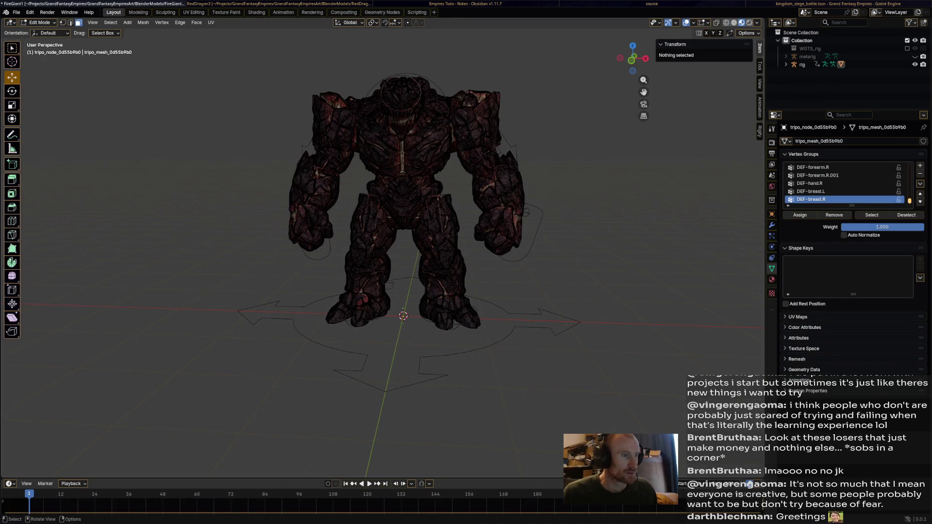
pyautogui.press('Tab')
pyautogui.click(771, 225)
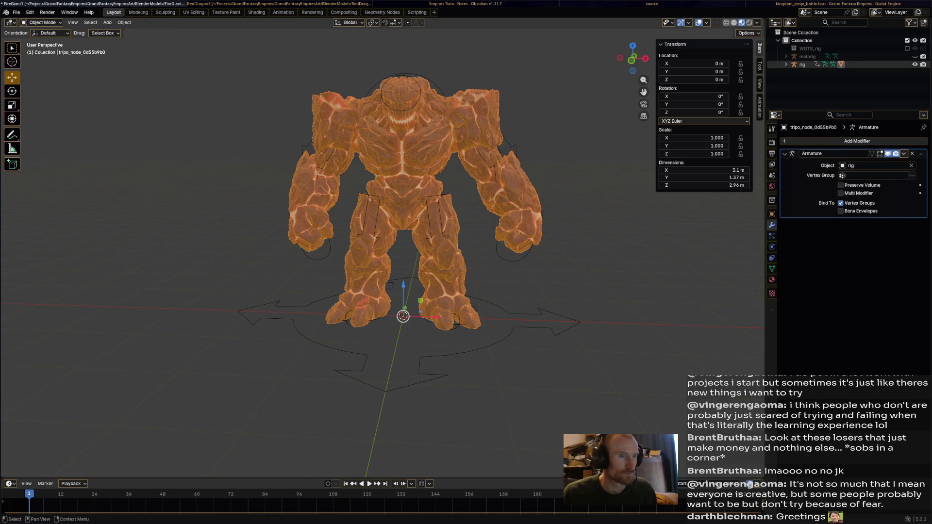
pyautogui.click(815, 141)
pyautogui.moveTo(815, 142)
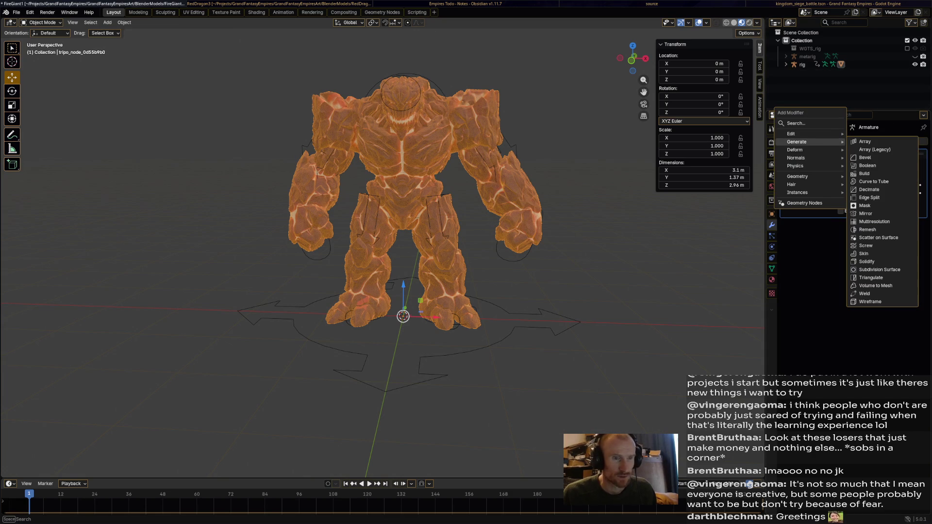
pyautogui.click(869, 189)
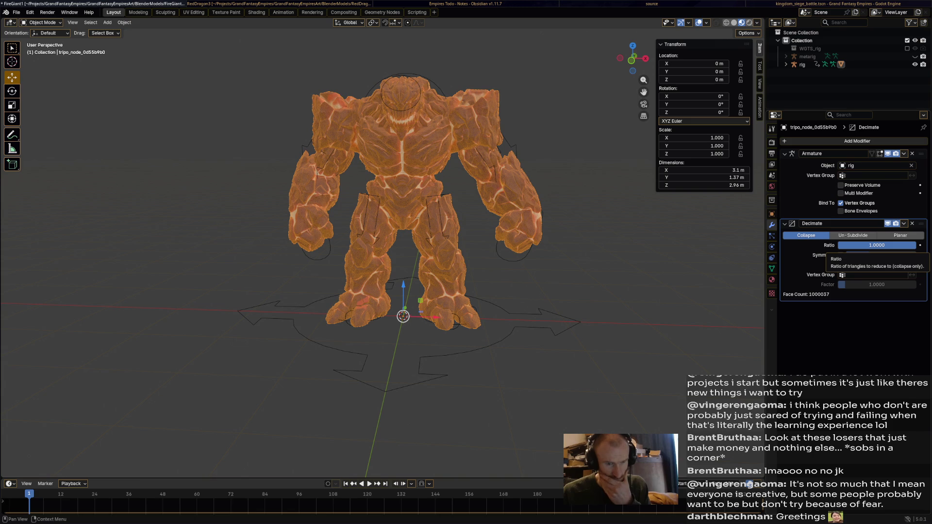
# Set the Decimate ratio to 0.5 and apply it, leaving 500,017 faces.
pyautogui.click(854, 245)
pyautogui.write('0.5')
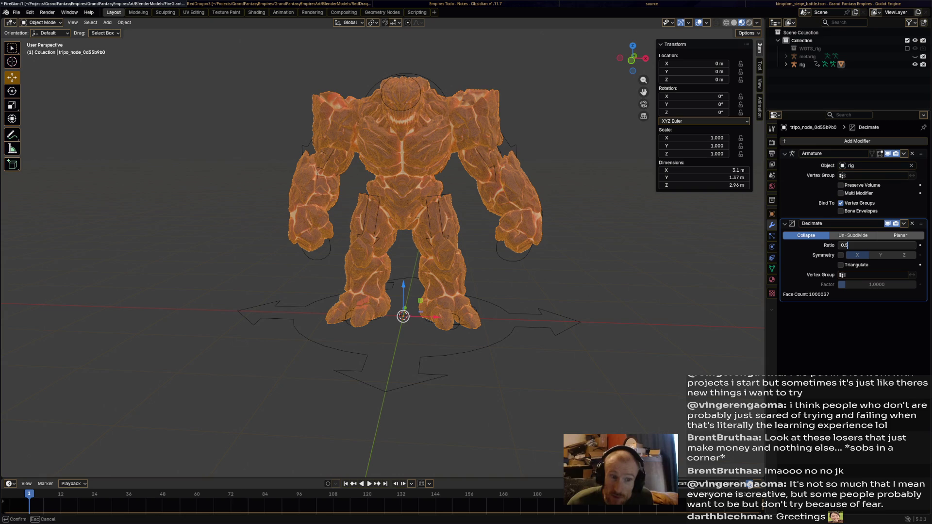
pyautogui.press('Return')
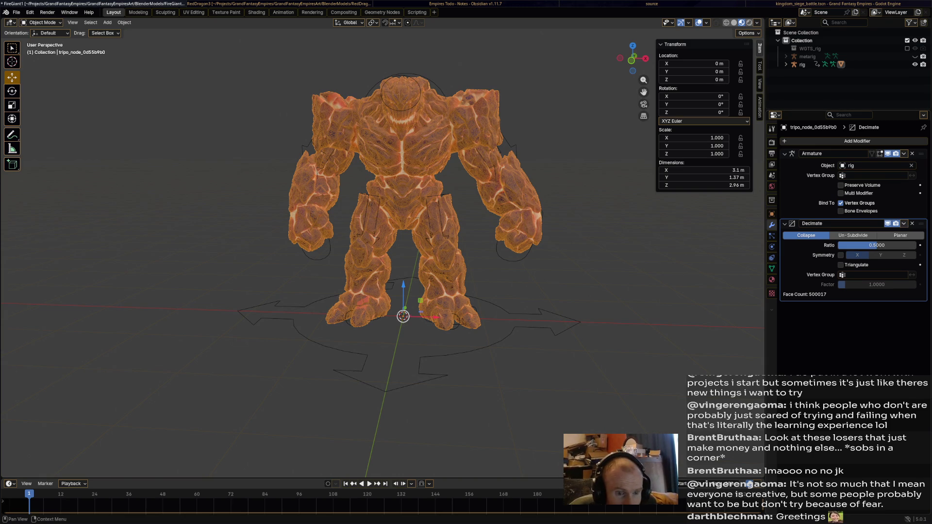
pyautogui.click(904, 224)
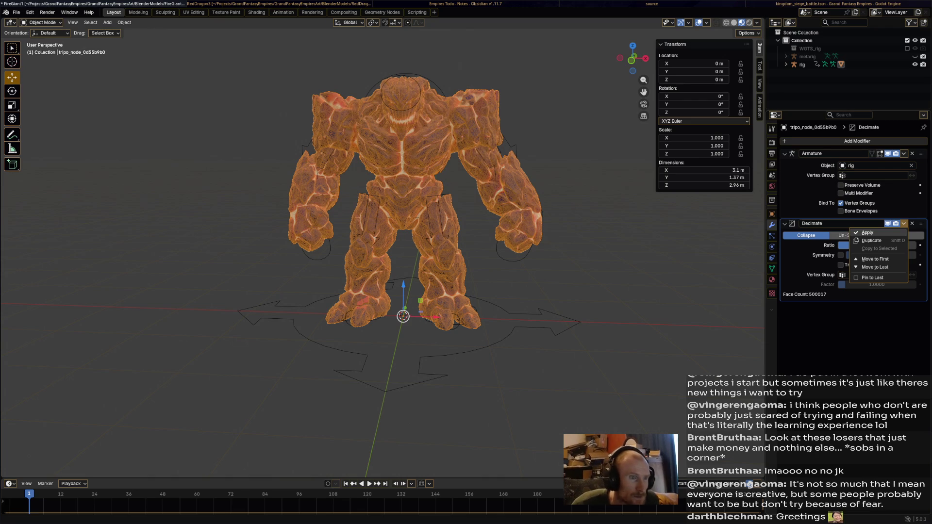
pyautogui.click(868, 233)
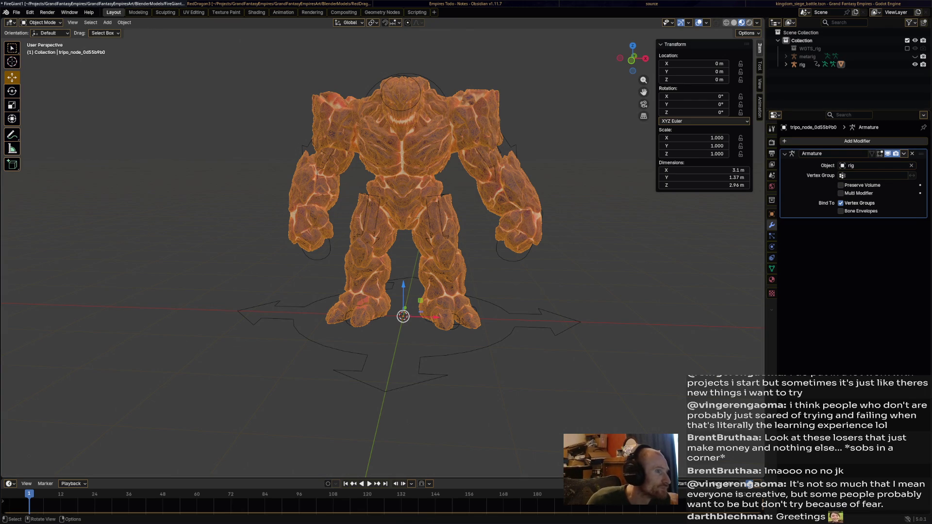
pyautogui.hotkey('ctrl', 'pagedown')
pyautogui.hotkey('ctrl', 'pagedown')
pyautogui.hotkey('ctrl', 'pagedown')
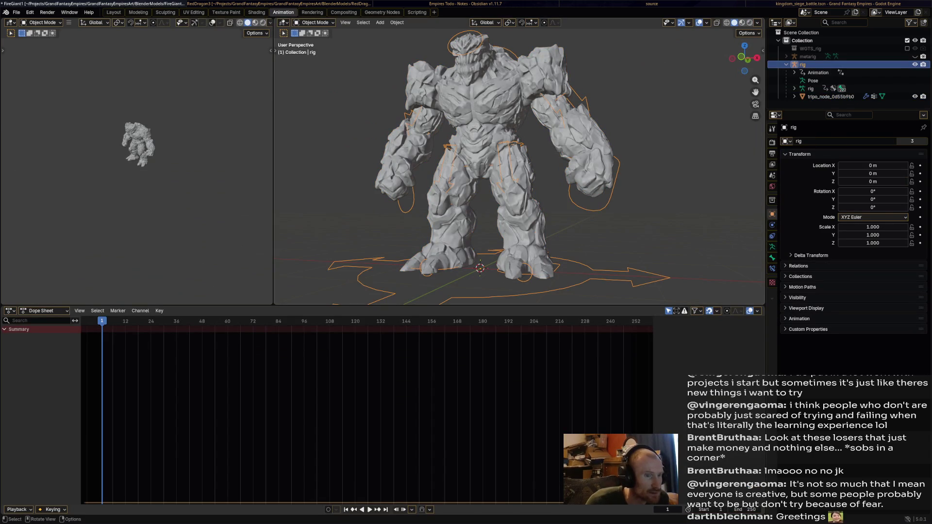
# Put the rig in pose mode and test-move and rotate the hand IK bone.
pyautogui.click(41, 22)
pyautogui.click(42, 49)
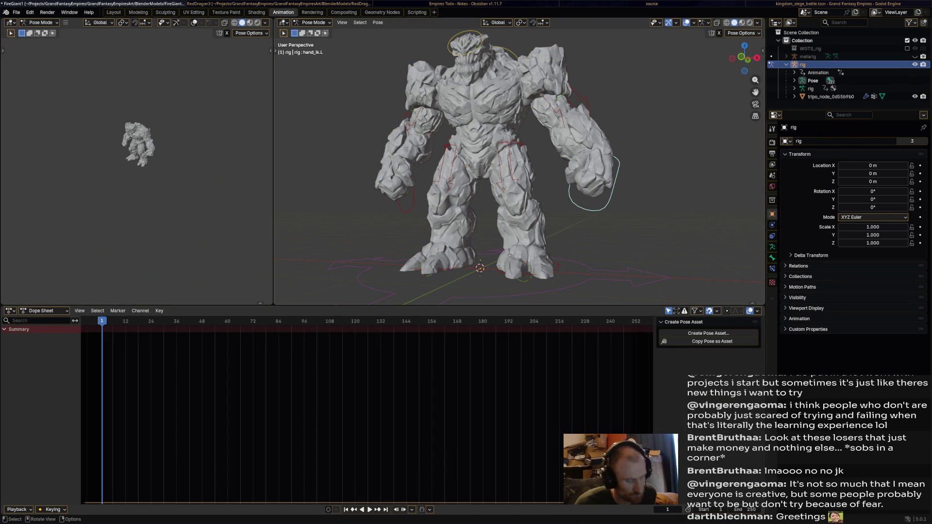
pyautogui.press('g')
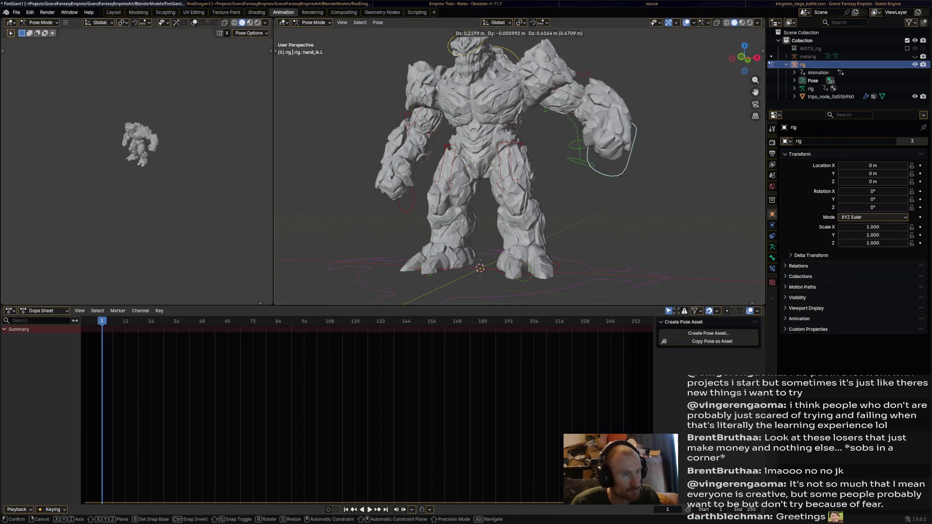
pyautogui.press('Return')
pyautogui.moveTo(558, 194); pyautogui.dragTo(476, 192, button='middle')
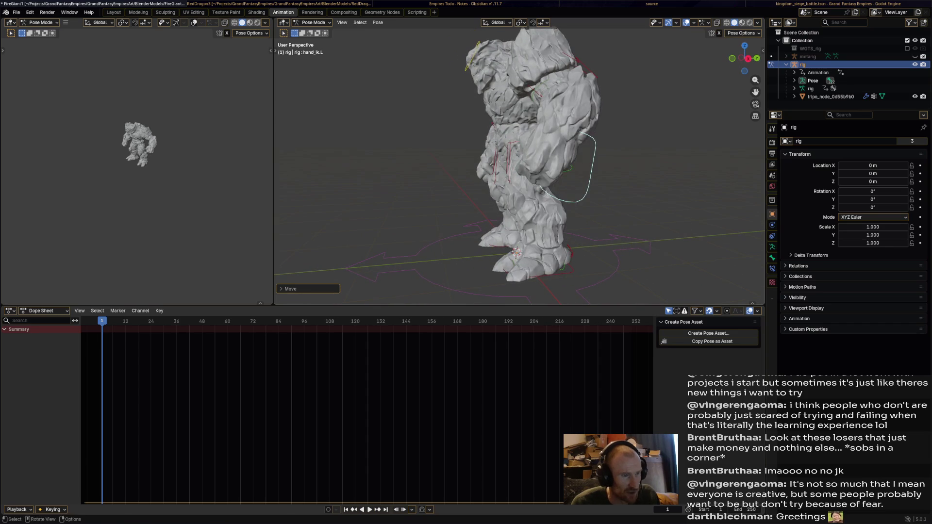
pyautogui.press('r')
pyautogui.press('Return')
pyautogui.press('g')
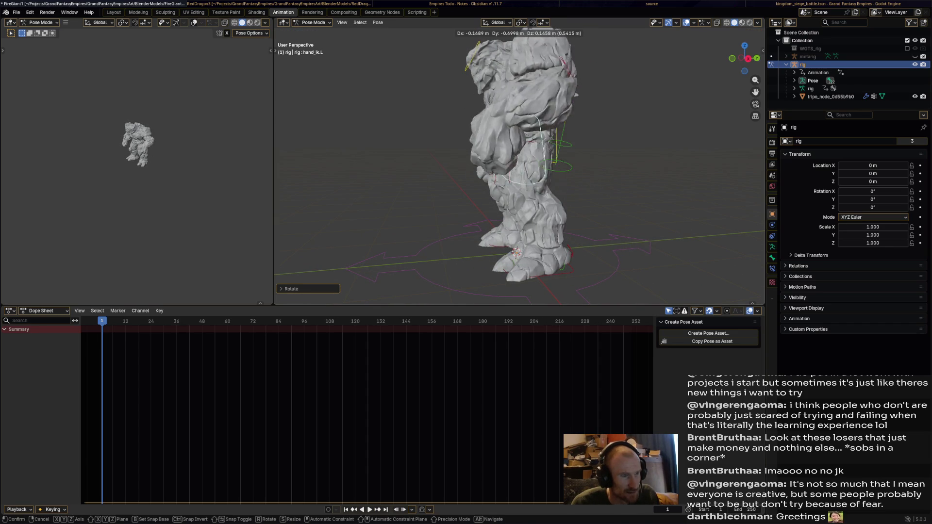
pyautogui.press('Return')
pyautogui.moveTo(486, 194); pyautogui.dragTo(548, 194, button='middle')
# Rotate the head bone to test head deformation, cancelling a neck rotation.
pyautogui.scroll(3, 519, 160)
pyautogui.click(478, 58)
pyautogui.press('r')
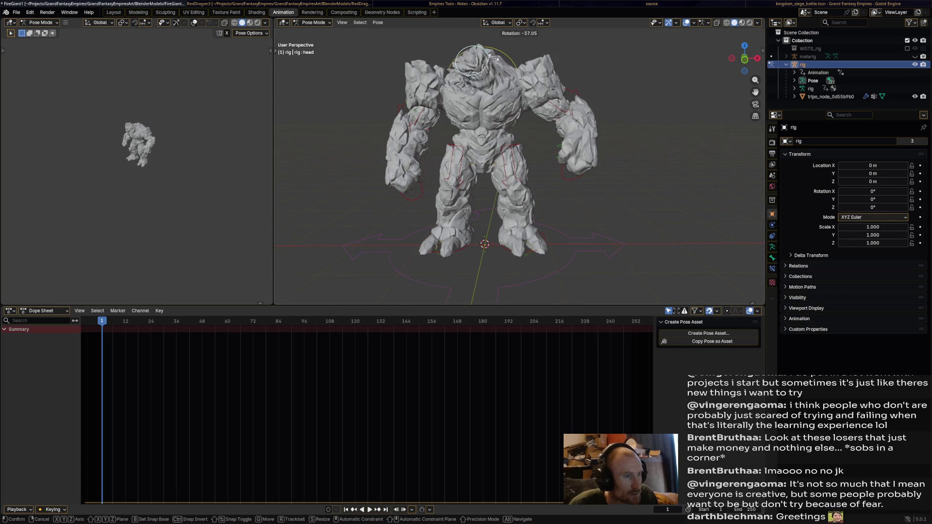
pyautogui.press('Return')
pyautogui.moveTo(517, 76); pyautogui.dragTo(476, 75, button='middle')
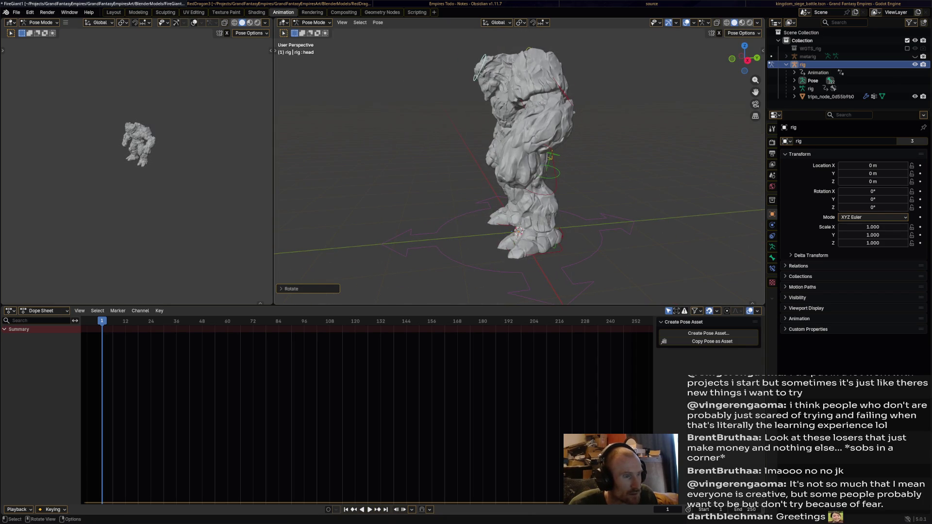
pyautogui.press('r')
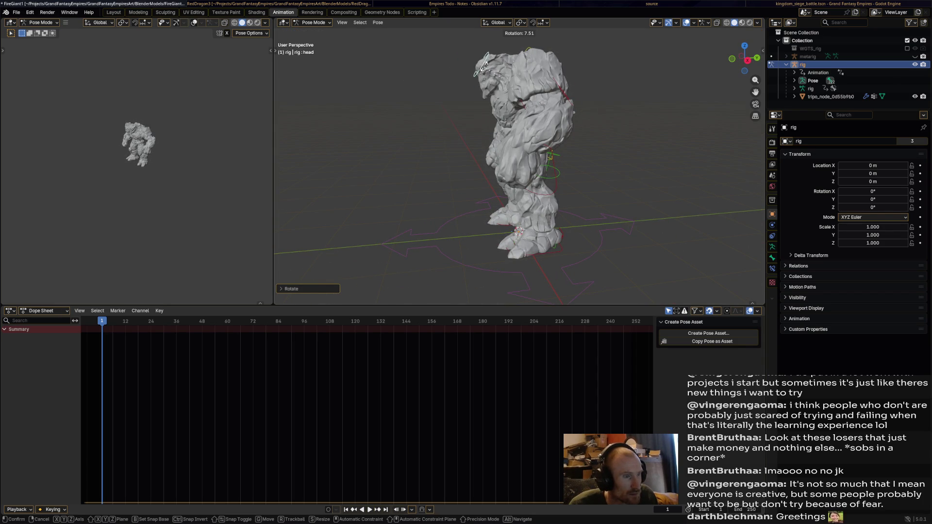
pyautogui.moveTo(485, 63); pyautogui.dragTo(561, 87, button='middle')
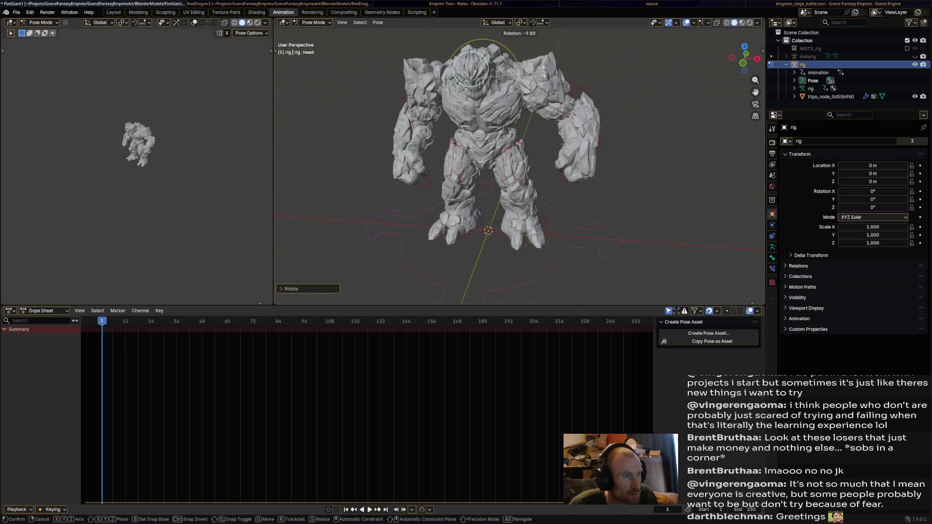
pyautogui.click(540, 80)
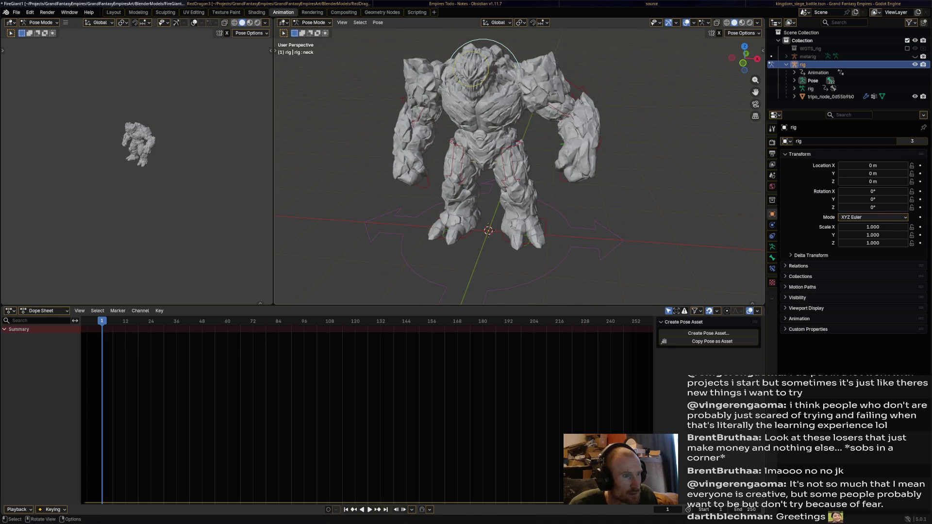
pyautogui.click(514, 48)
pyautogui.press('r')
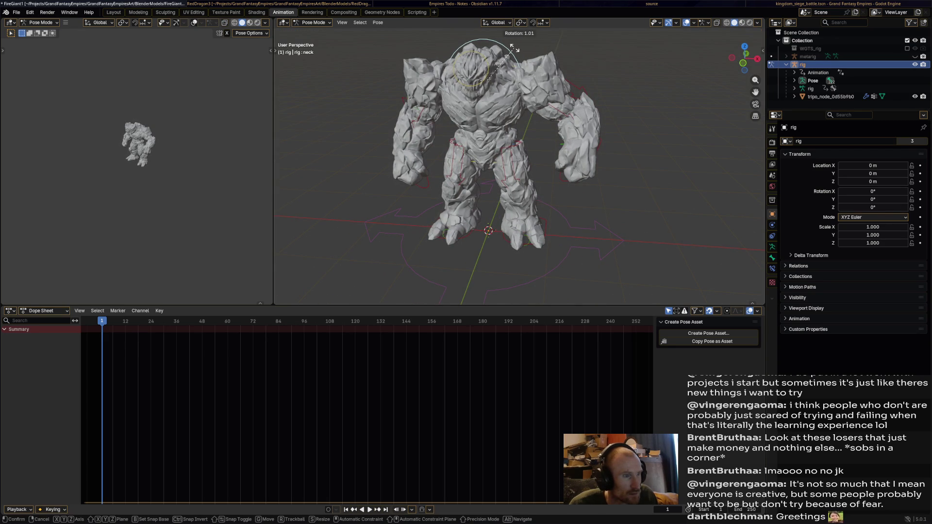
pyautogui.rightClick(514, 49)
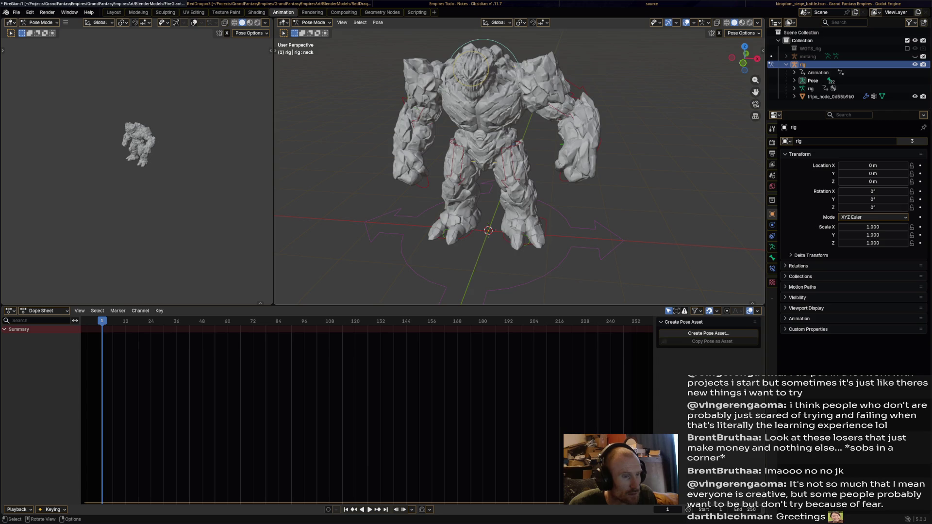
# Move the left and right foot IK controls to test leg deformation.
pyautogui.moveTo(514, 49); pyautogui.dragTo(486, 145, button='middle')
pyautogui.click(534, 228)
pyautogui.press('g')
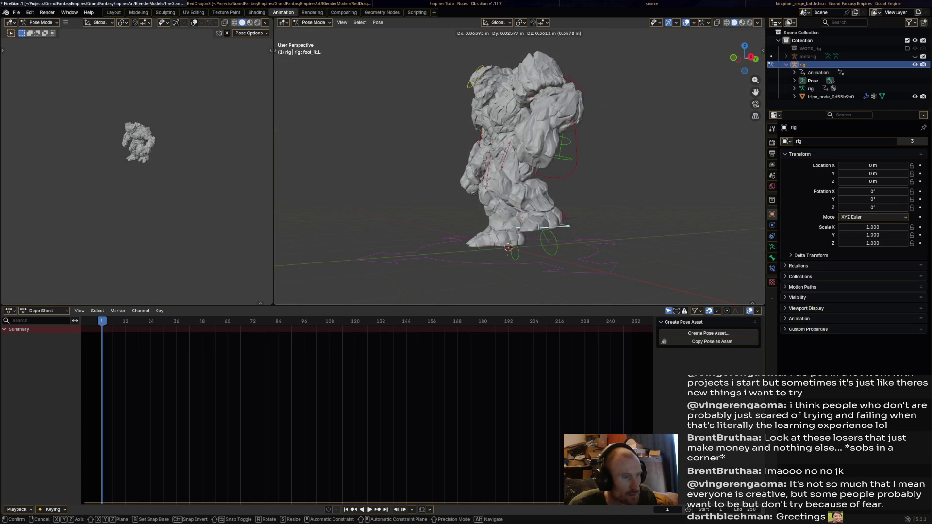
pyautogui.press('Return')
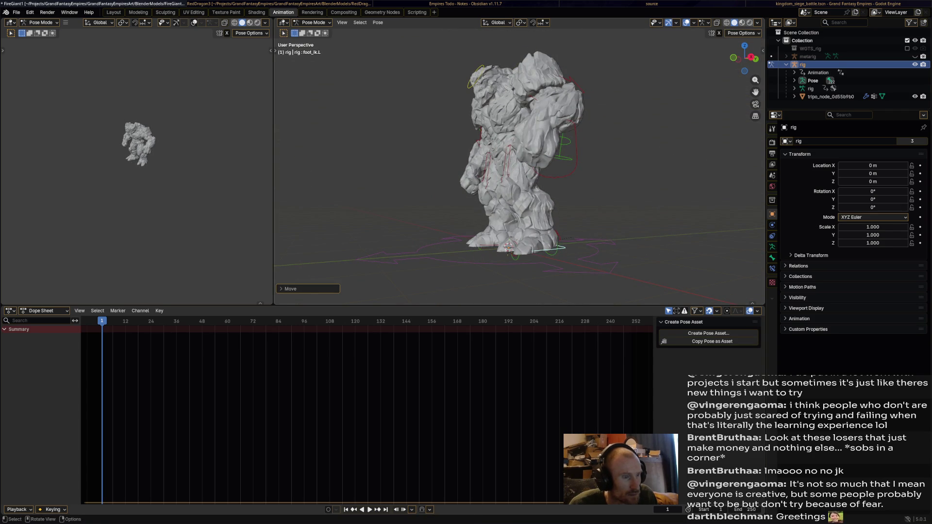
pyautogui.moveTo(509, 248); pyautogui.dragTo(507, 245, button='middle')
pyautogui.click(507, 244)
pyautogui.press('g')
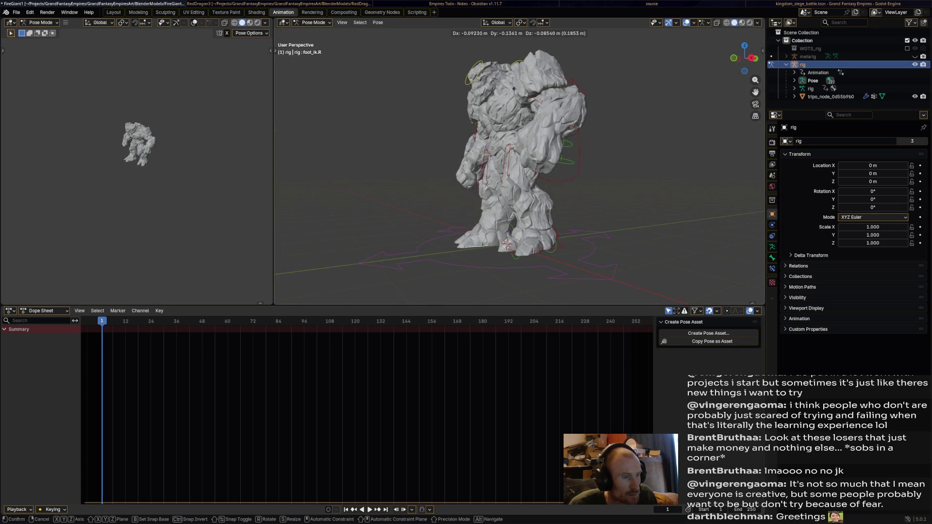
pyautogui.press('Return')
pyautogui.press('KP_1')
pyautogui.click(529, 248)
pyautogui.moveTo(528, 248)
pyautogui.mouseDown(button='middle')
pyautogui.moveTo(525, 278)
pyautogui.moveTo(520, 245)
pyautogui.mouseUp(button='middle')
pyautogui.scroll(4, 526, 278)
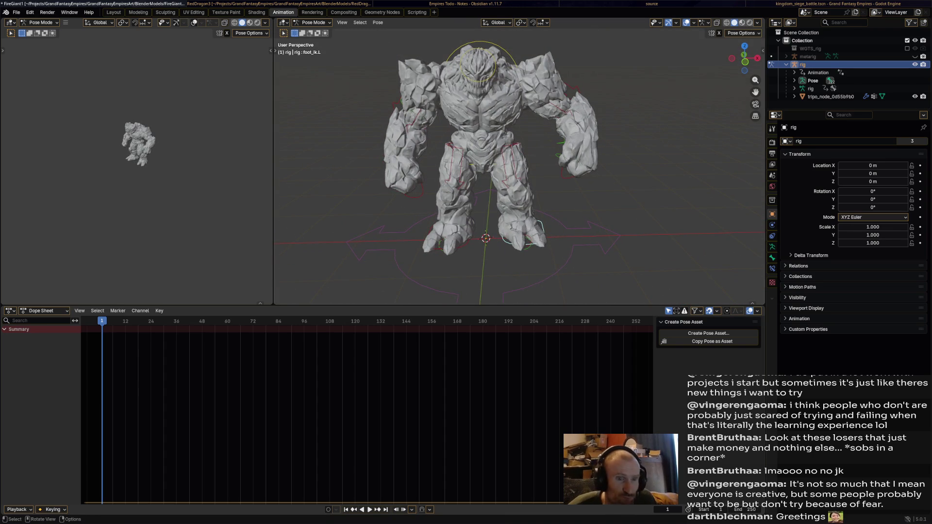
# Select all bones and enable In Front so the bones show through the mesh.
pyautogui.click(479, 42)
pyautogui.press('a')
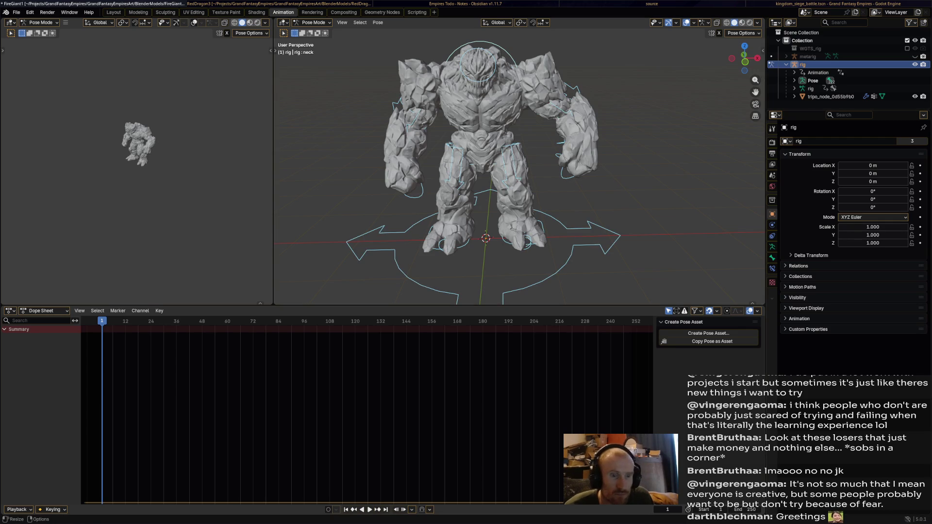
pyautogui.click(773, 246)
pyautogui.click(803, 276)
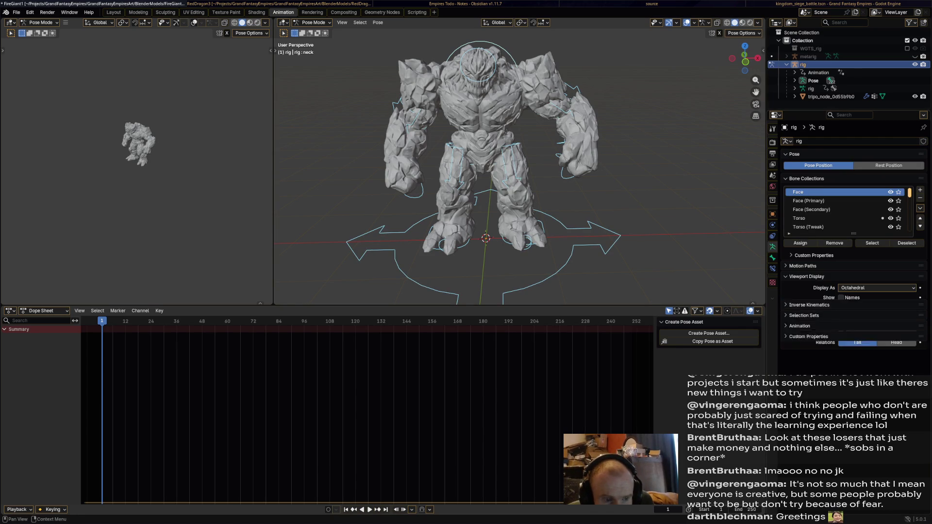
pyautogui.click(841, 323)
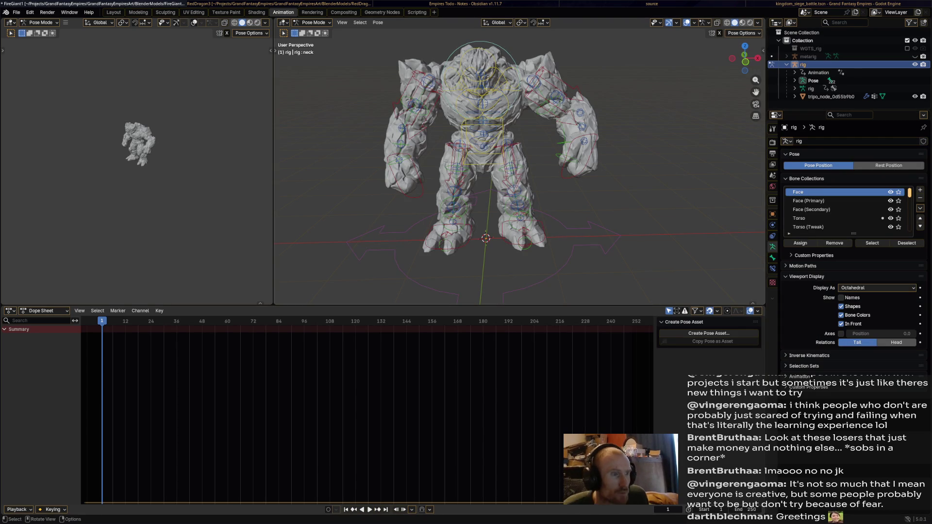
pyautogui.moveTo(485, 170)
pyautogui.mouseDown(button='middle')
pyautogui.moveTo(544, 170)
pyautogui.moveTo(486, 169)
pyautogui.mouseUp(button='middle')
# Rotate the chest control to test torso deformation, then return to Layout.
pyautogui.click(483, 90)
pyautogui.press('r')
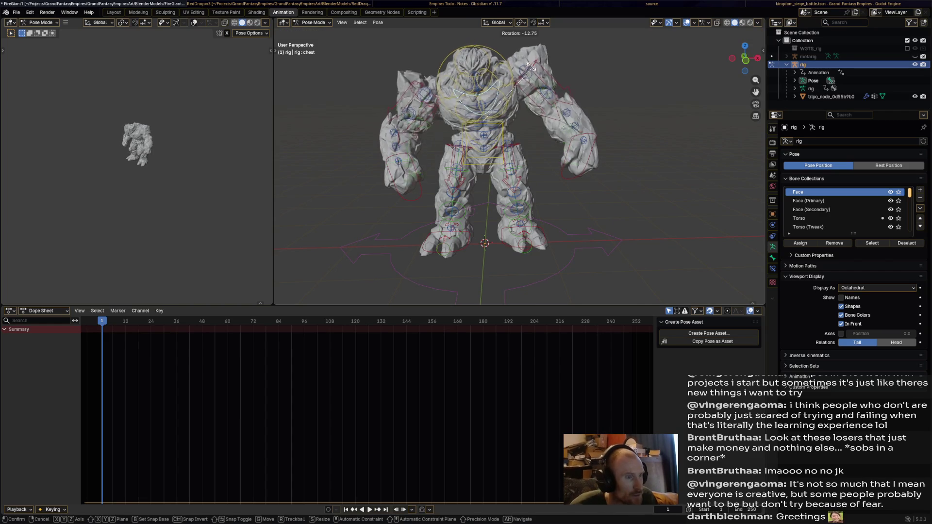
pyautogui.click(554, 82)
pyautogui.moveTo(553, 82)
pyautogui.mouseDown(button='middle')
pyautogui.moveTo(437, 85)
pyautogui.moveTo(485, 87)
pyautogui.mouseUp(button='middle')
pyautogui.scroll(-3, 520, 160)
pyautogui.moveTo(485, 145); pyautogui.dragTo(515, 146, button='middle')
pyautogui.scroll(2, 520, 160)
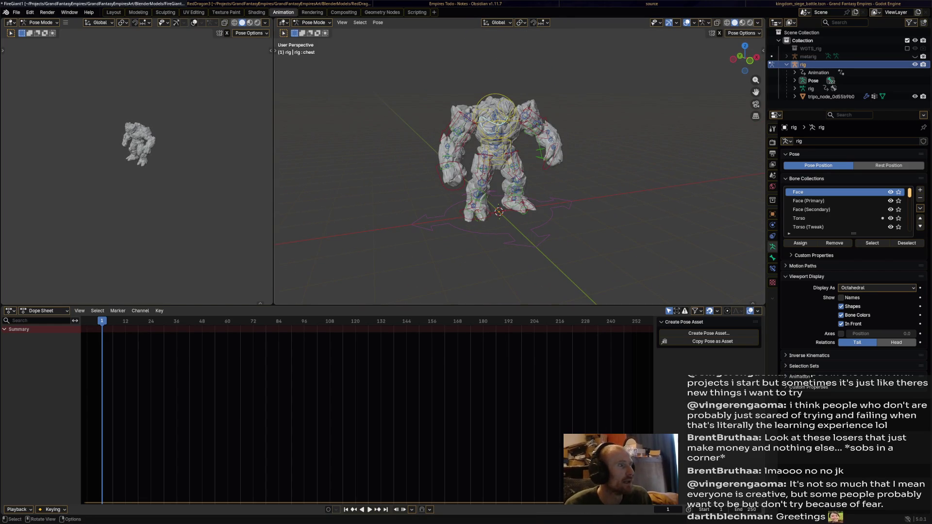
pyautogui.click(114, 13)
pyautogui.moveTo(515, 146); pyautogui.dragTo(491, 145, button='middle')
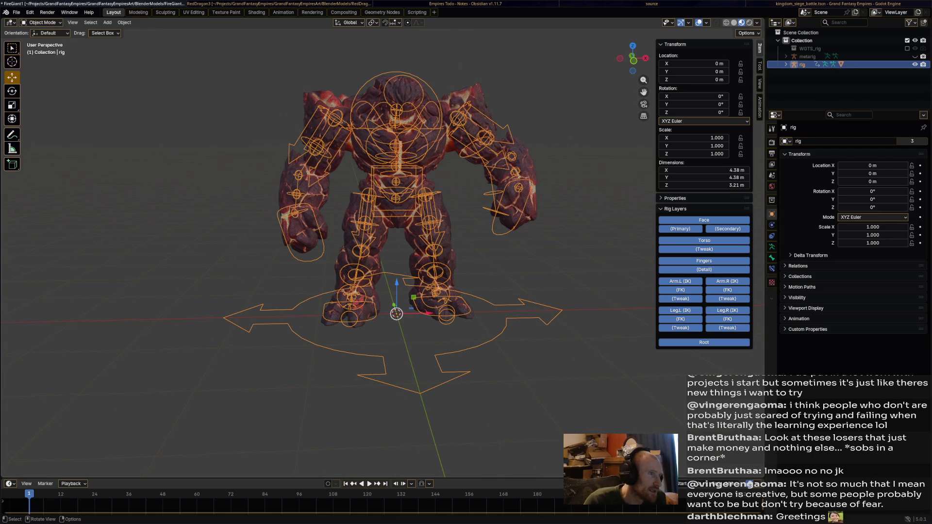
# Back in the Animation workspace, select all rig bones and open the Dope Sheet mode list.
pyautogui.click(283, 12)
pyautogui.moveTo(520, 160); pyautogui.dragTo(529, 154, button='middle')
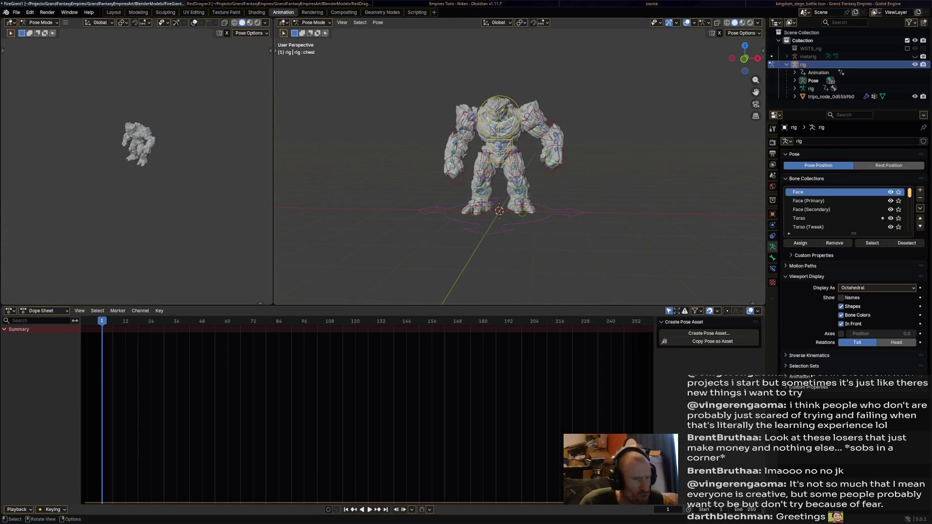
pyautogui.press('a')
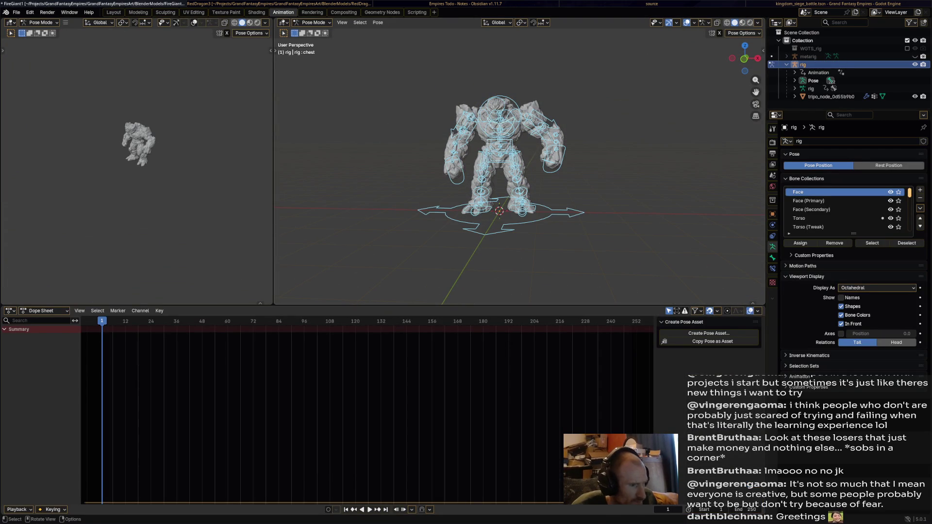
pyautogui.click(43, 311)
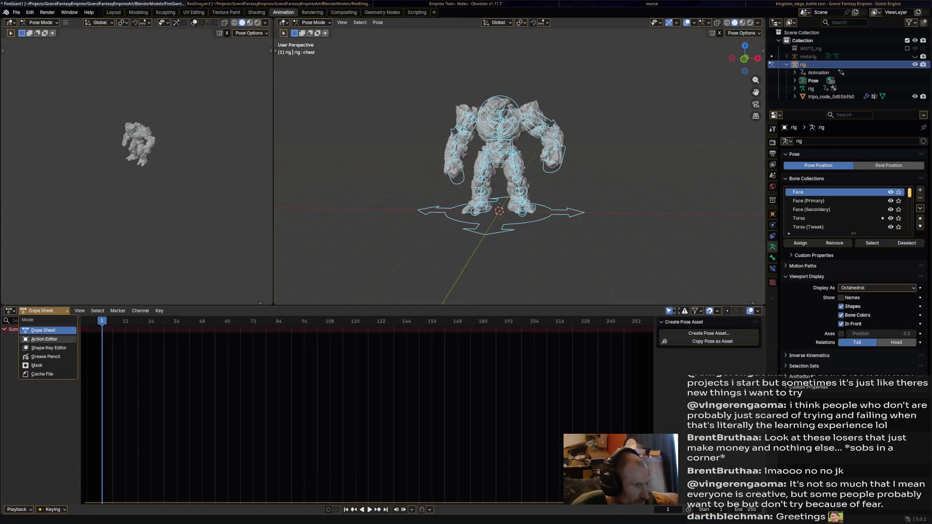
# Switch the Dope Sheet to the Action Editor and widen the main 3D viewport.
pyautogui.click(44, 339)
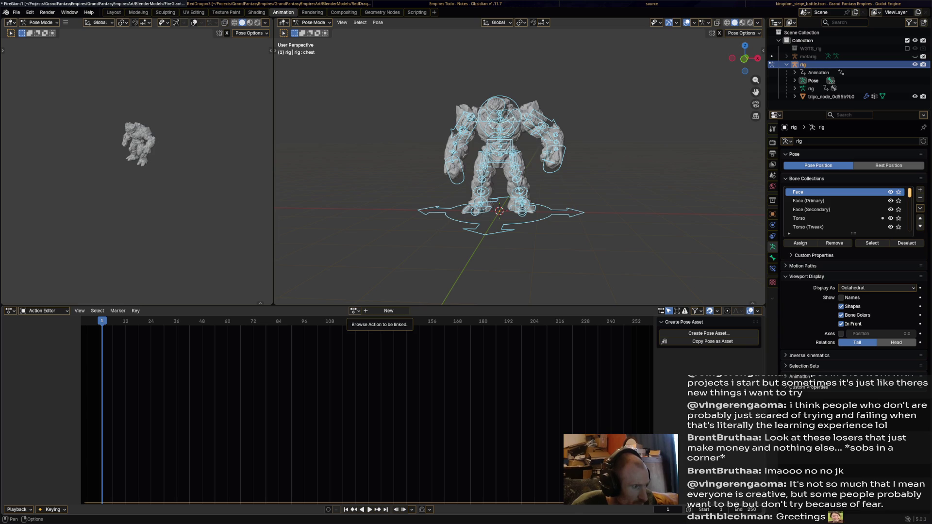
pyautogui.moveTo(273, 170); pyautogui.dragTo(161, 170)
pyautogui.moveTo(83, 146)
pyautogui.mouseDown(button='middle')
pyautogui.moveTo(92, 146)
pyautogui.moveTo(70, 145)
pyautogui.moveTo(85, 146)
pyautogui.moveTo(85, 172)
pyautogui.mouseUp(button='middle')
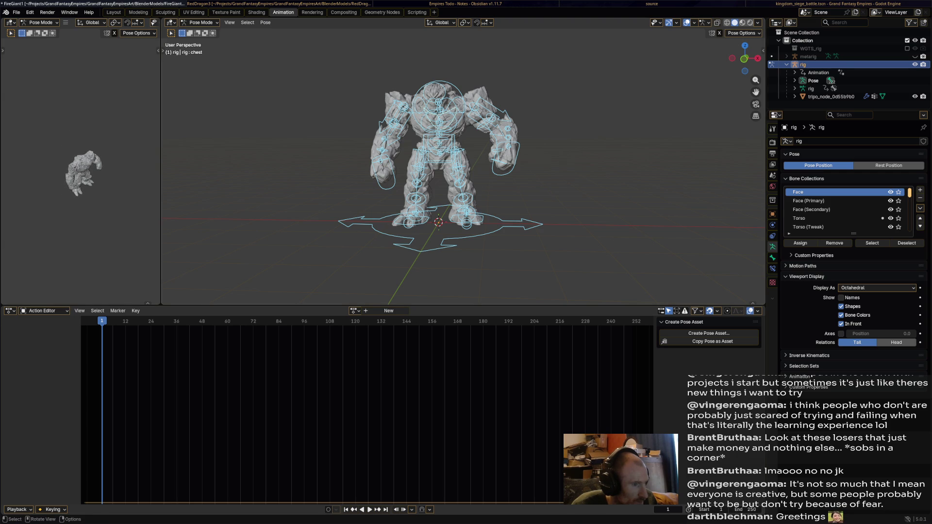
pyautogui.moveTo(462, 170); pyautogui.dragTo(488, 158, button='middle')
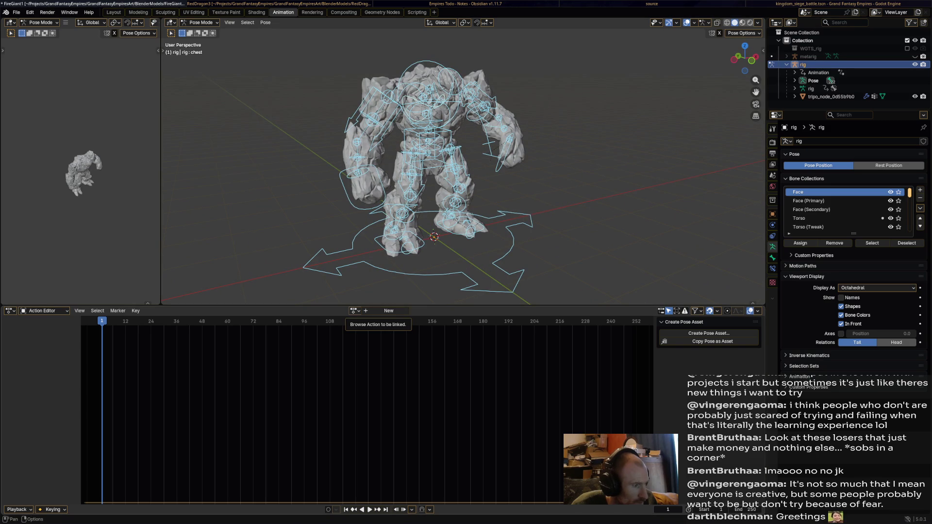
# Create a new action named 'Default' and give it a fake user.
pyautogui.click(354, 312)
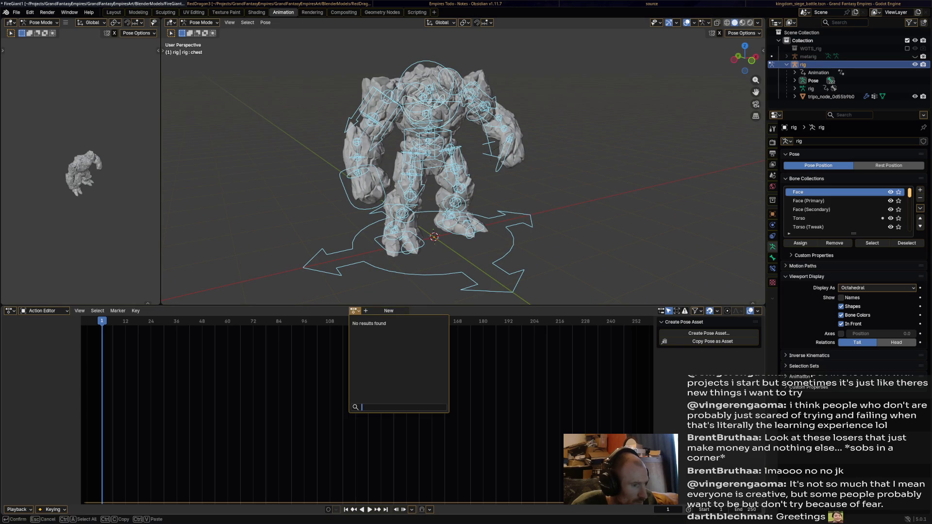
pyautogui.click(389, 310)
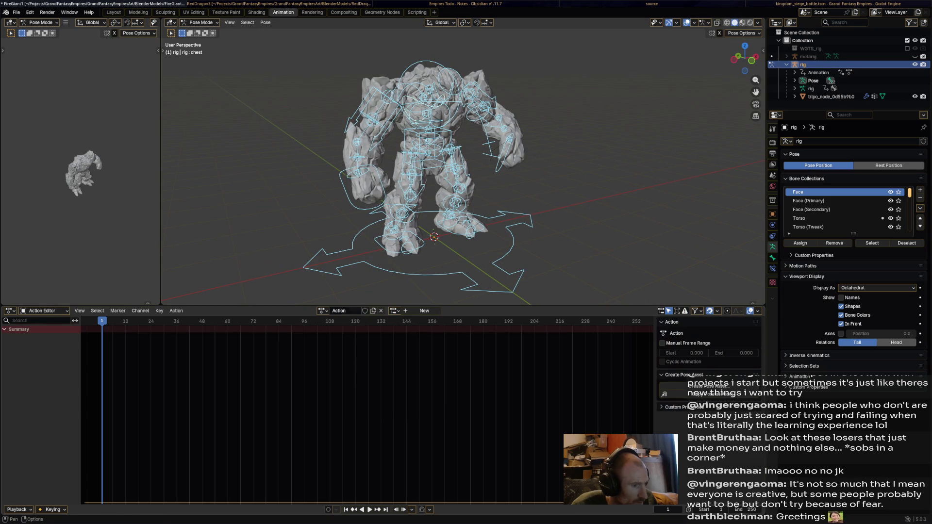
pyautogui.doubleClick(340, 311)
pyautogui.write('D')
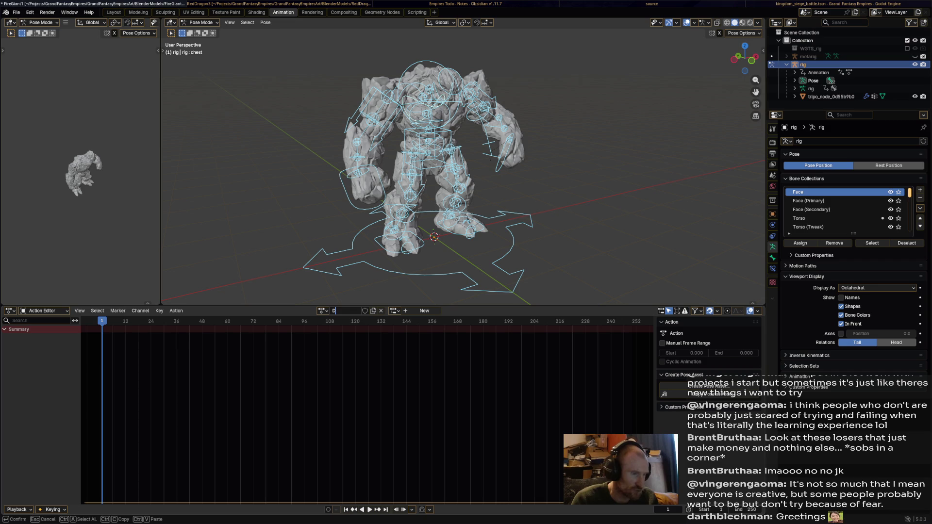
pyautogui.write('efault')
pyautogui.press('Return')
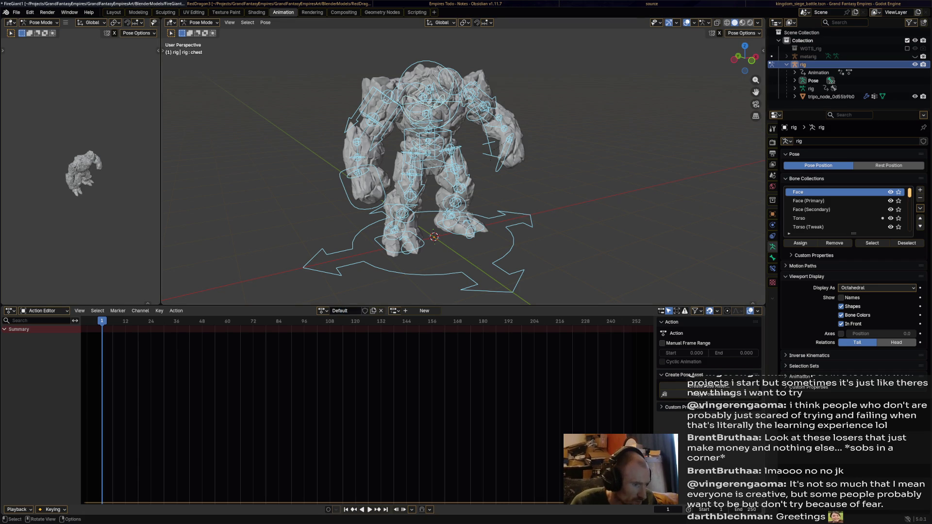
pyautogui.click(365, 310)
# Reset all bones to their rest pose and keyframe them at frame 1.
pyautogui.hotkey('alt', 'a')
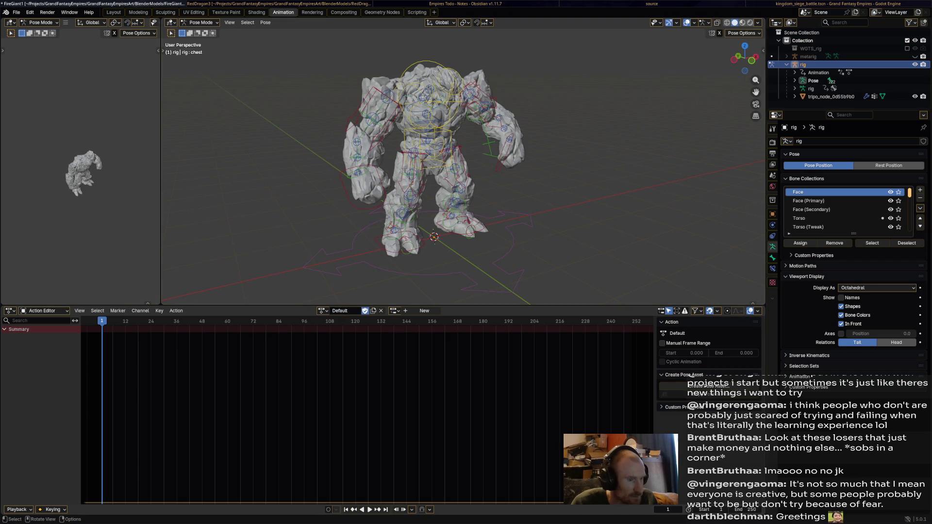
pyautogui.press('a')
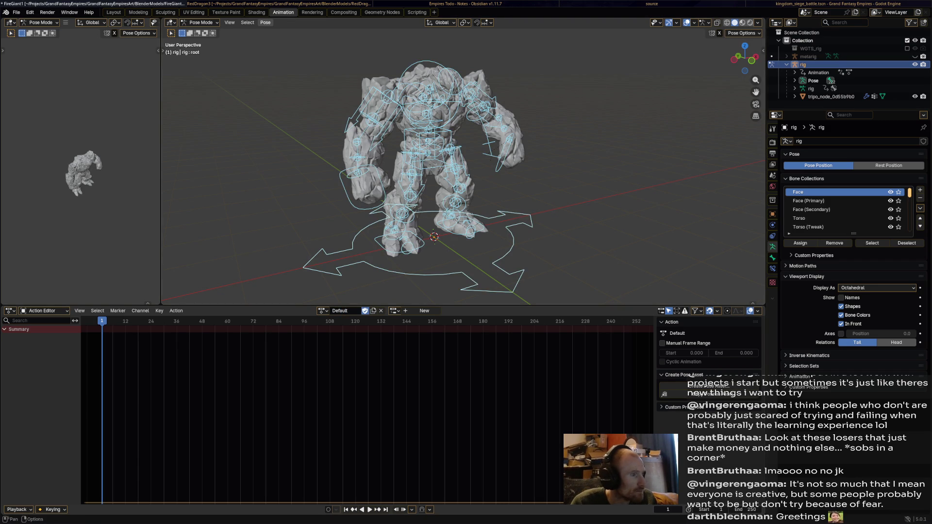
pyautogui.click(265, 23)
pyautogui.moveTo(291, 39)
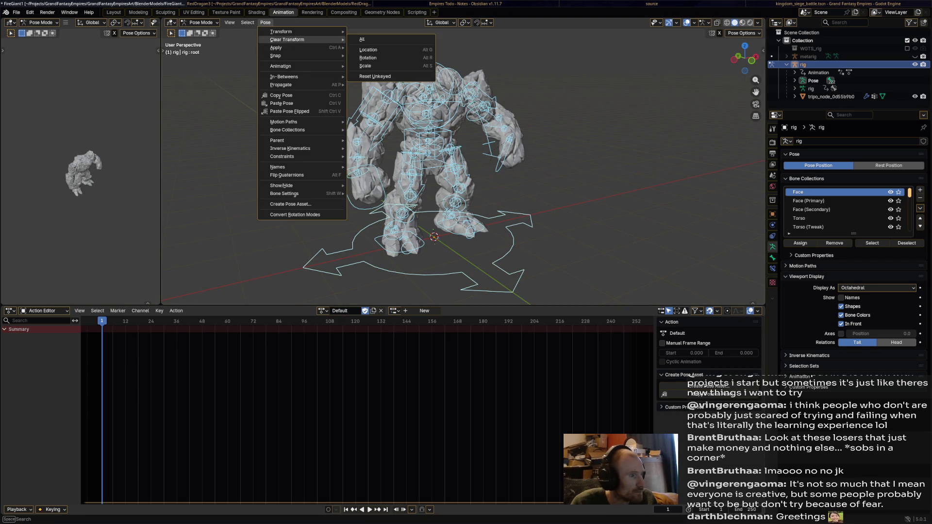
pyautogui.click(364, 39)
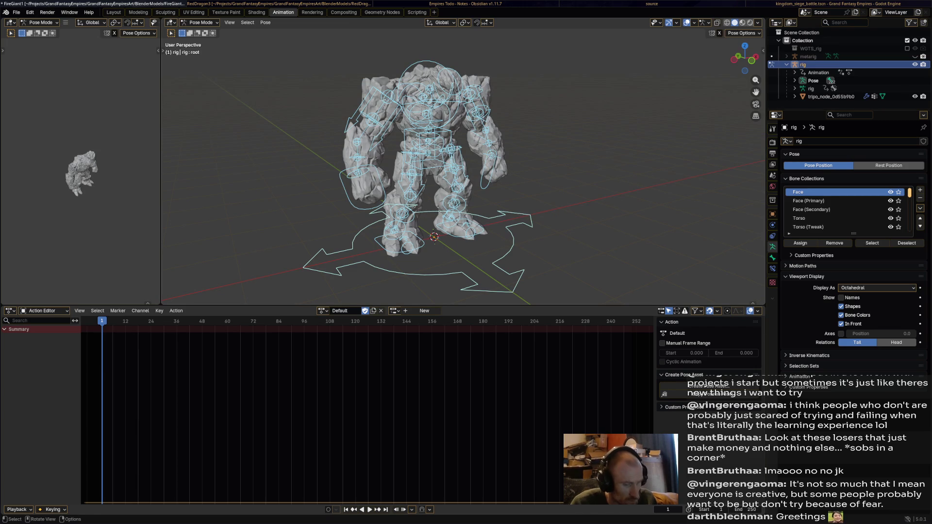
pyautogui.press('i')
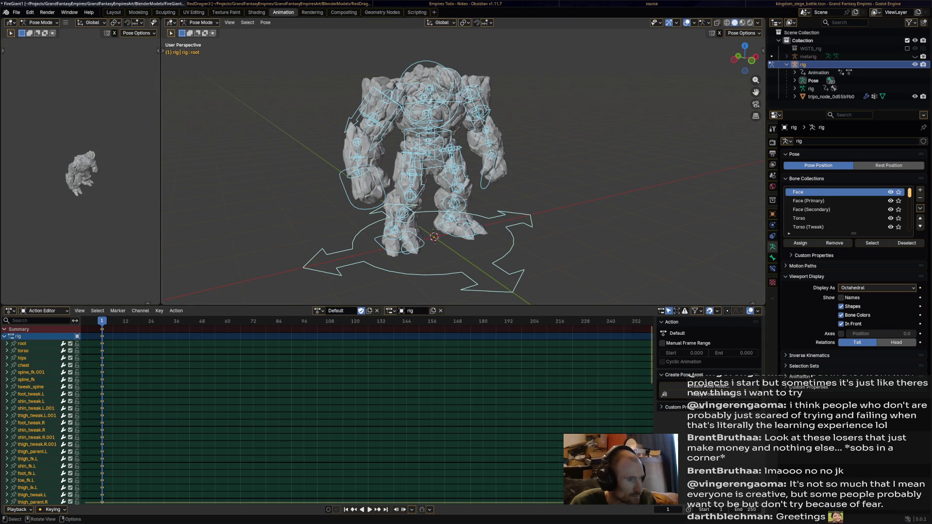
# Duplicate Default as 'Idle' with a fake user, save, and make Idle current.
pyautogui.click(369, 311)
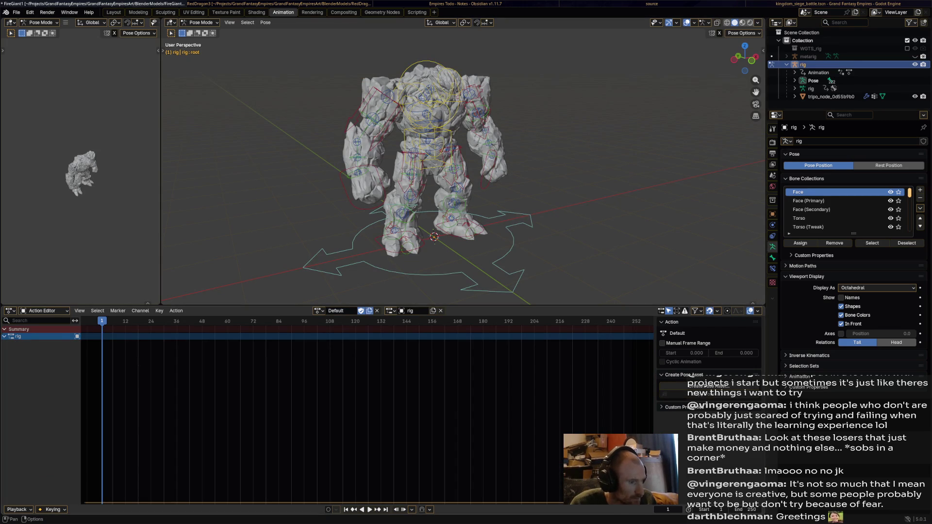
pyautogui.doubleClick(341, 310)
pyautogui.write('Idle')
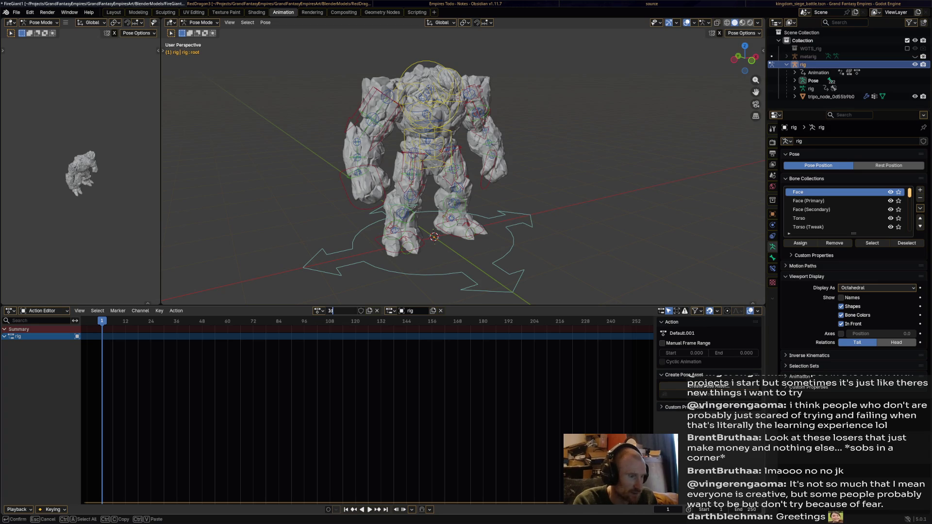
pyautogui.press('Return')
pyautogui.click(361, 311)
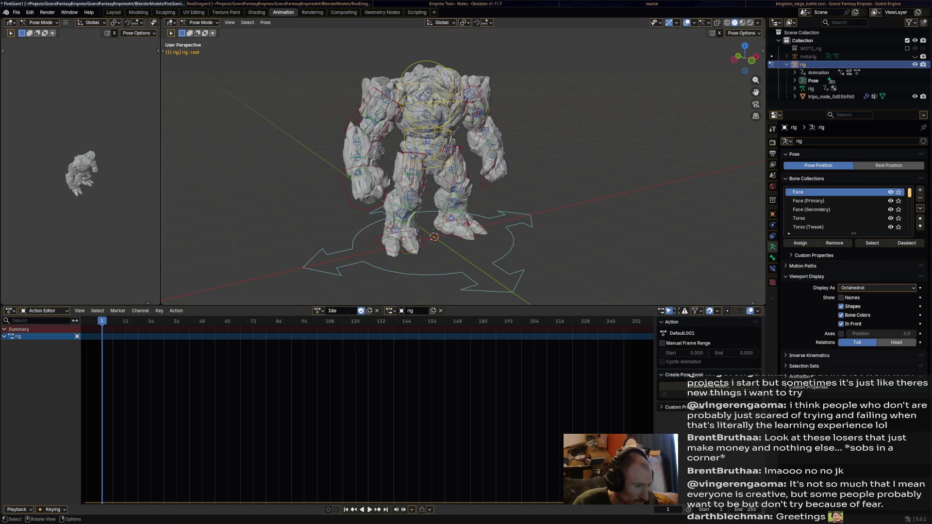
pyautogui.hotkey('ctrl', 's')
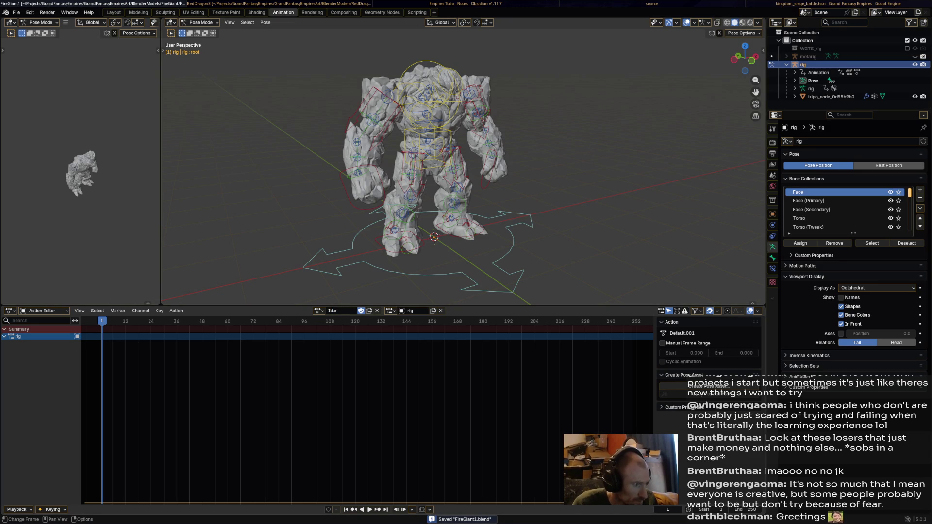
pyautogui.click(99, 321)
pyautogui.scroll(2, 427, 165)
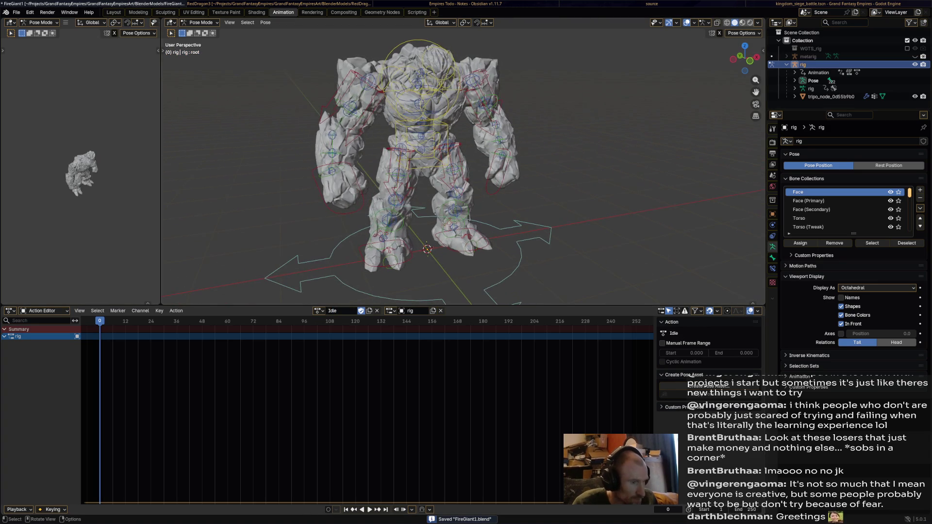
pyautogui.moveTo(427, 194); pyautogui.dragTo(430, 158, button='middle')
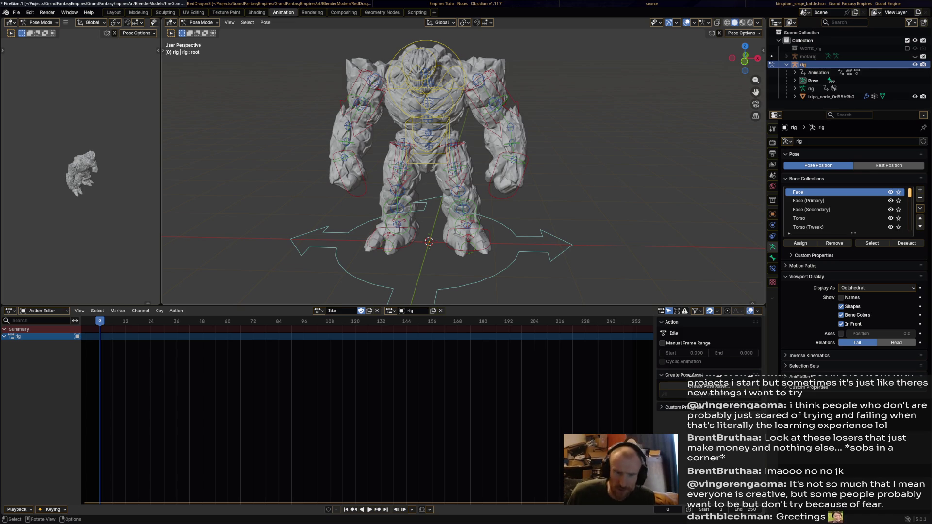
pyautogui.moveTo(436, 169)
pyautogui.mouseDown(button='middle')
pyautogui.moveTo(476, 194)
pyautogui.moveTo(475, 242)
pyautogui.mouseUp(button='middle')
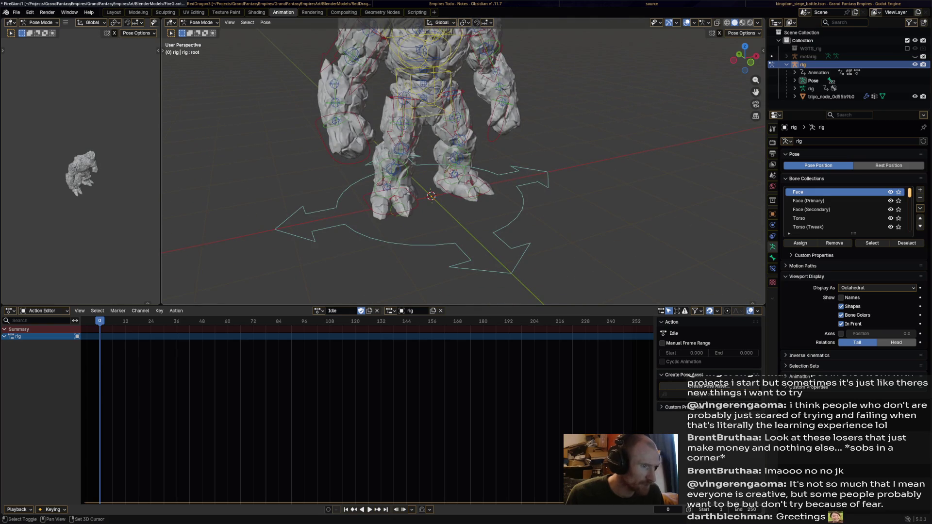
pyautogui.keyDown('shift'); pyautogui.moveTo(476, 195); pyautogui.dragTo(476, 241, button='middle'); pyautogui.keyUp('shift')
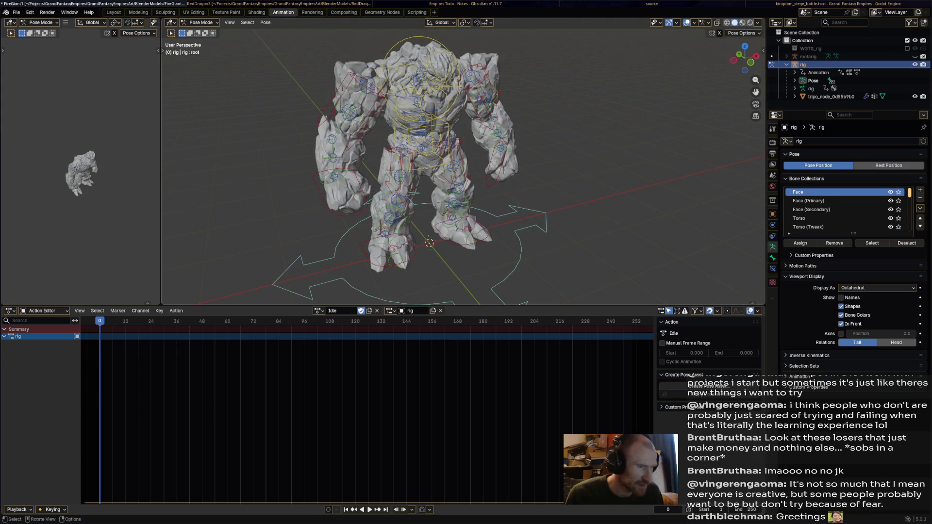
# Shift all bone keyframes to frame 0, preview playback, and save the file.
pyautogui.press('a')
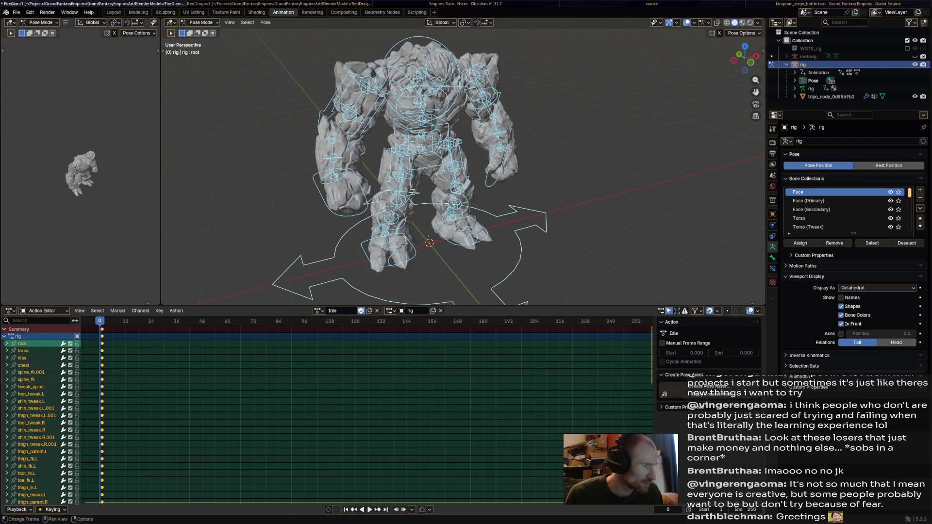
pyautogui.press('Right')
pyautogui.press('g')
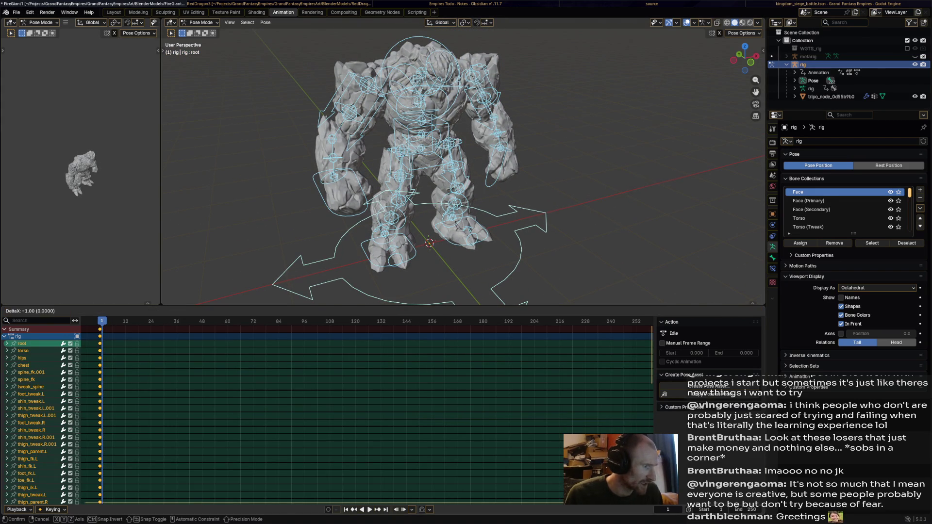
pyautogui.press('Return')
pyautogui.press('space')
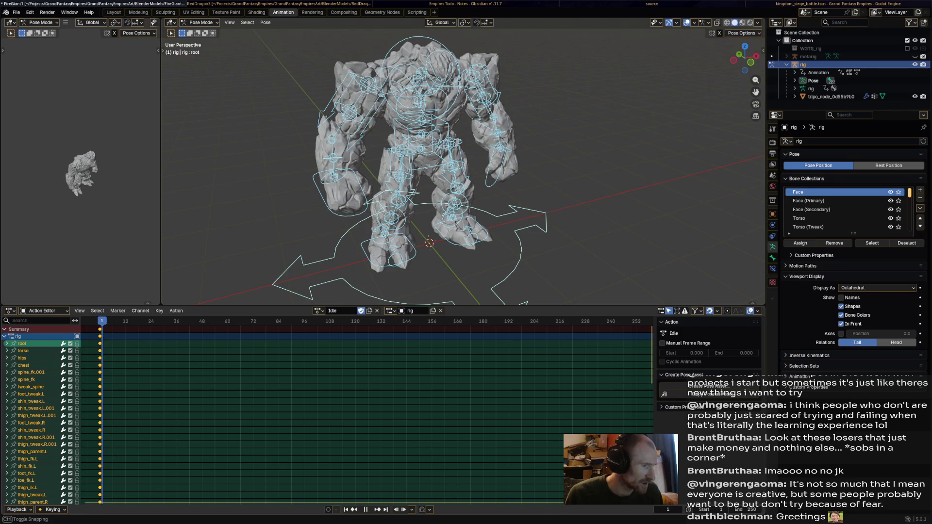
pyautogui.press('space')
pyautogui.click(736, 509)
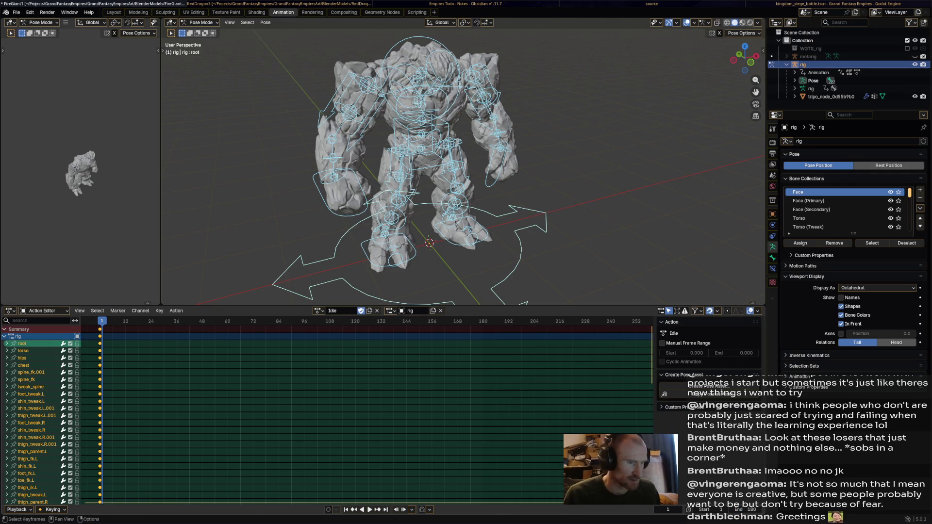
pyautogui.hotkey('ctrl', 's')
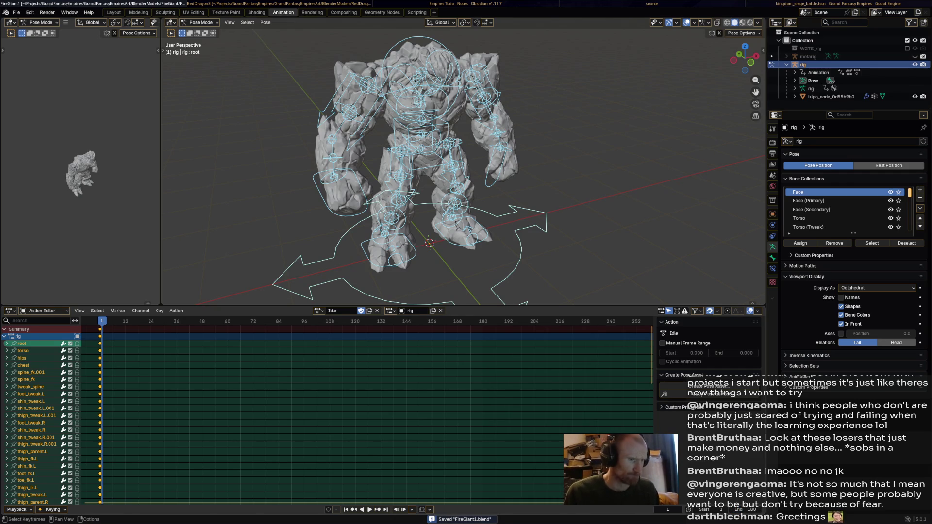
# Copy the frame 0 keys and paste them at frame 180, then scrub to check.
pyautogui.moveTo(461, 165); pyautogui.dragTo(442, 170, button='middle')
pyautogui.scroll(3, 463, 165)
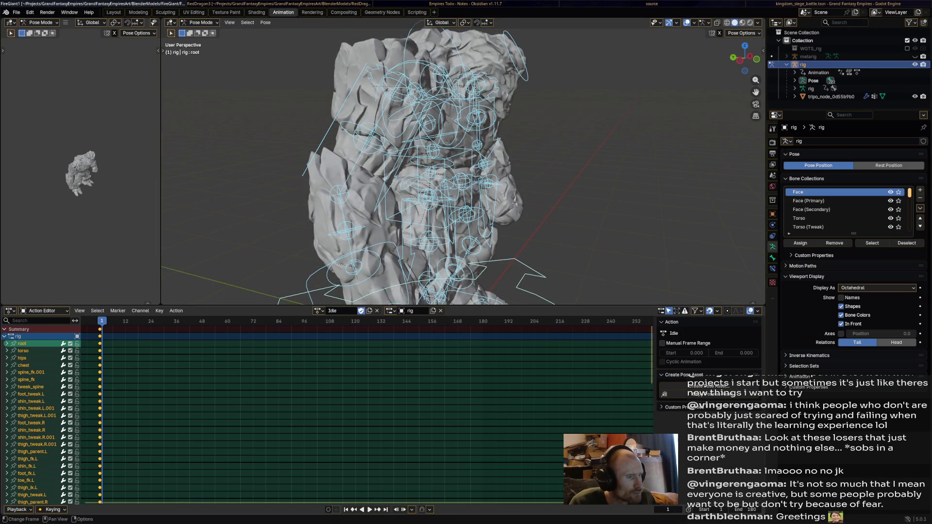
pyautogui.hotkey('alt', 'a')
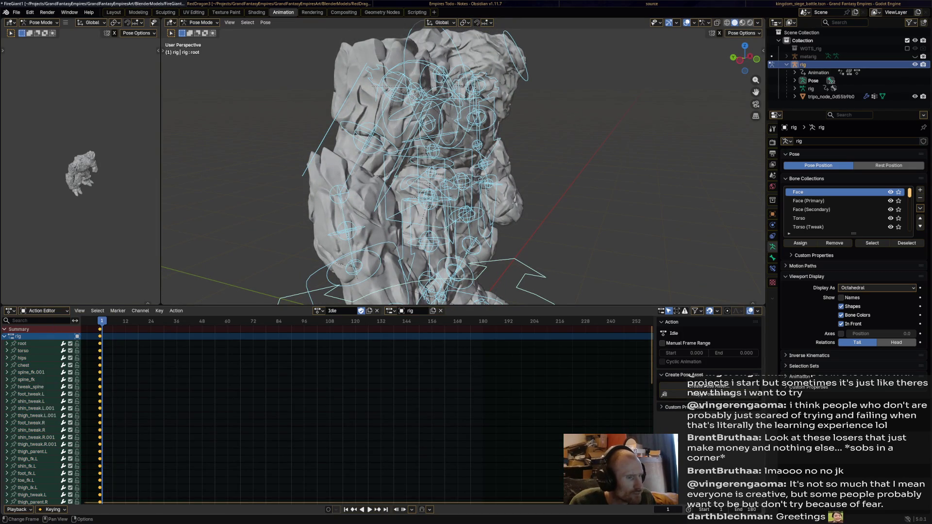
pyautogui.hotkey('shift', 'ctrl', 'space')
pyautogui.press('Right')
pyautogui.hotkey('ctrl', 'v')
pyautogui.moveTo(485, 320); pyautogui.dragTo(263, 321)
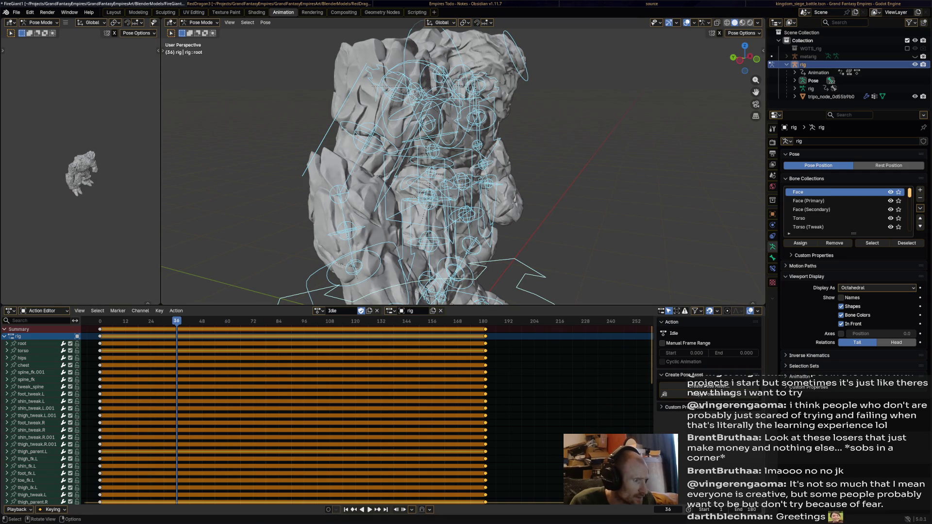
# Select the torso bone and key shifted torso poses at frames 37 and 124.
pyautogui.hotkey('alt', 'a')
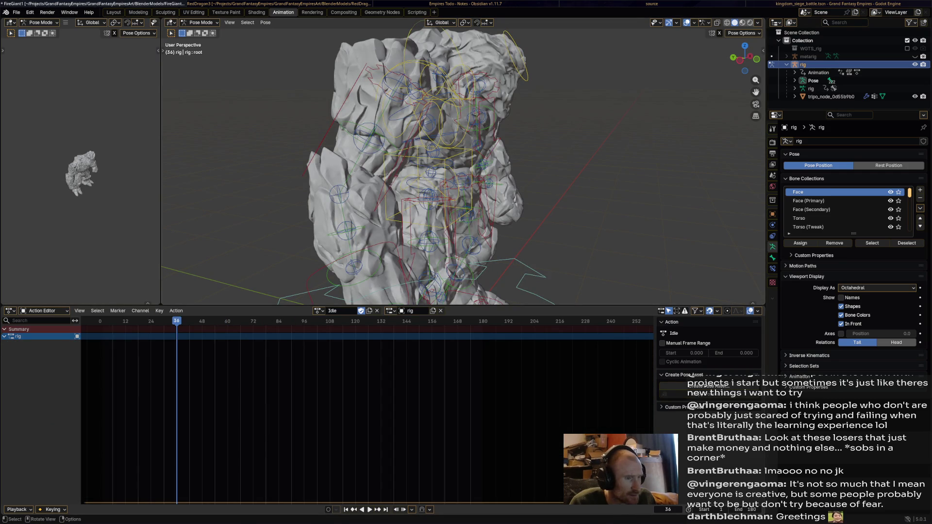
pyautogui.moveTo(177, 321); pyautogui.dragTo(278, 321)
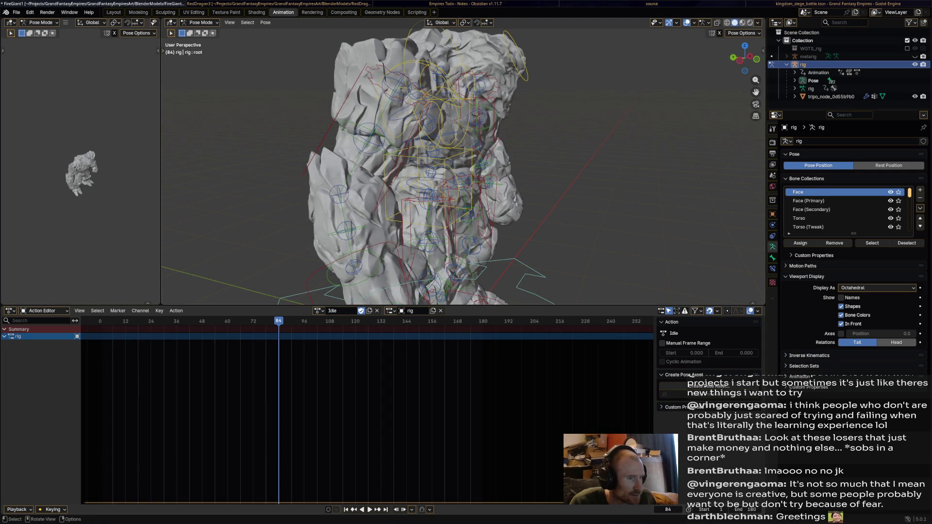
pyautogui.click(427, 155)
pyautogui.moveTo(461, 194); pyautogui.dragTo(509, 194, button='middle')
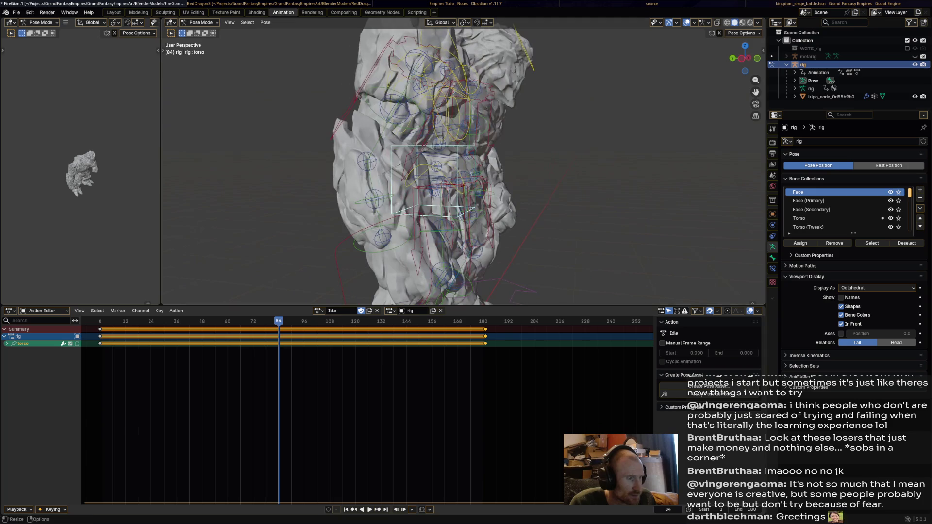
pyautogui.moveTo(173, 321); pyautogui.dragTo(178, 321)
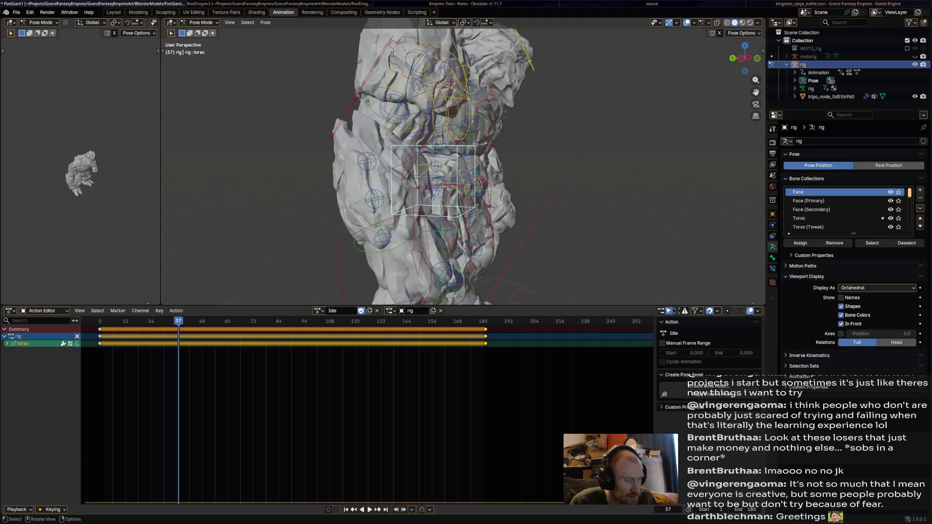
pyautogui.press('g')
pyautogui.press('Return')
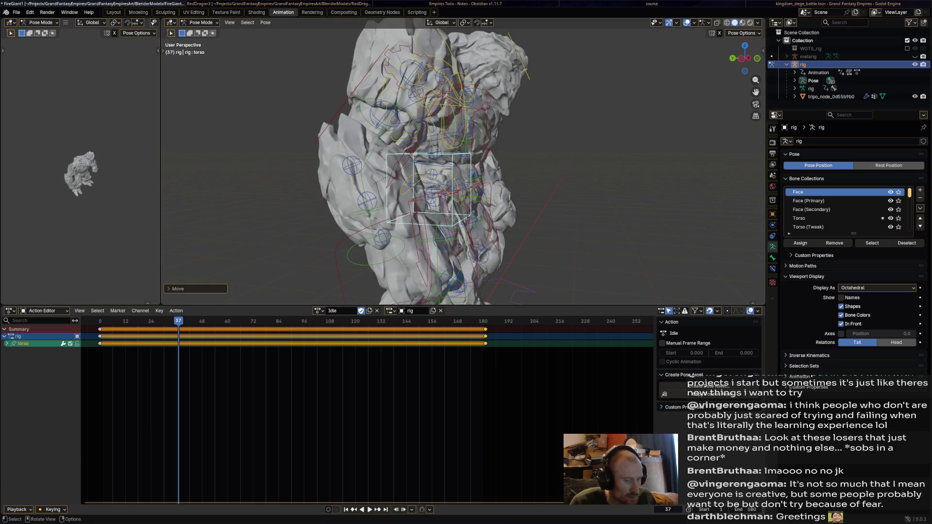
pyautogui.press('i')
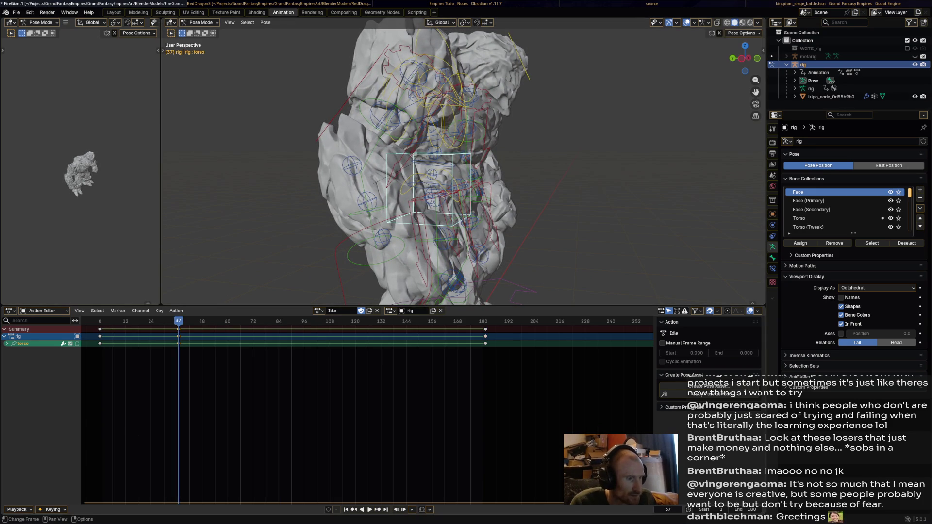
pyautogui.moveTo(179, 321); pyautogui.dragTo(364, 321)
pyautogui.press('g')
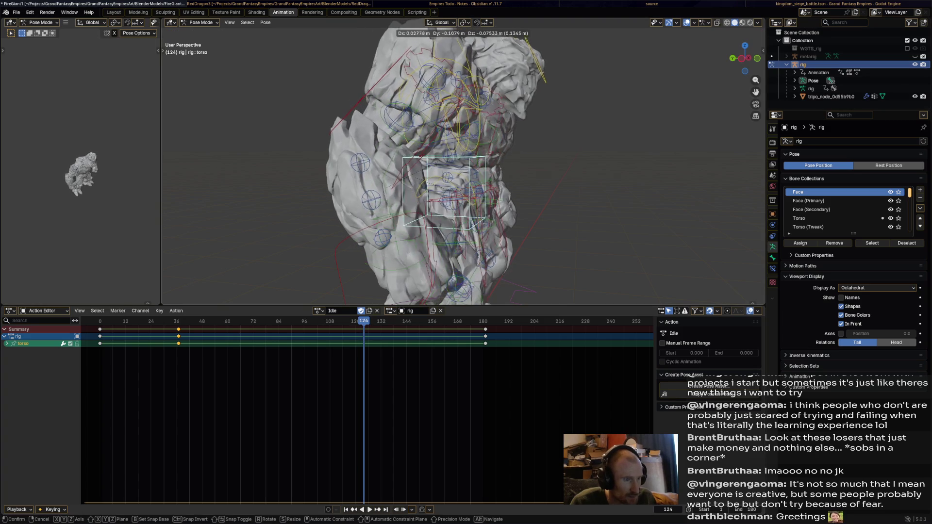
pyautogui.press('Return')
pyautogui.press('i')
# Move the torso to a new position and key it at frame 79.
pyautogui.moveTo(363, 321); pyautogui.dragTo(268, 321)
pyautogui.press('g')
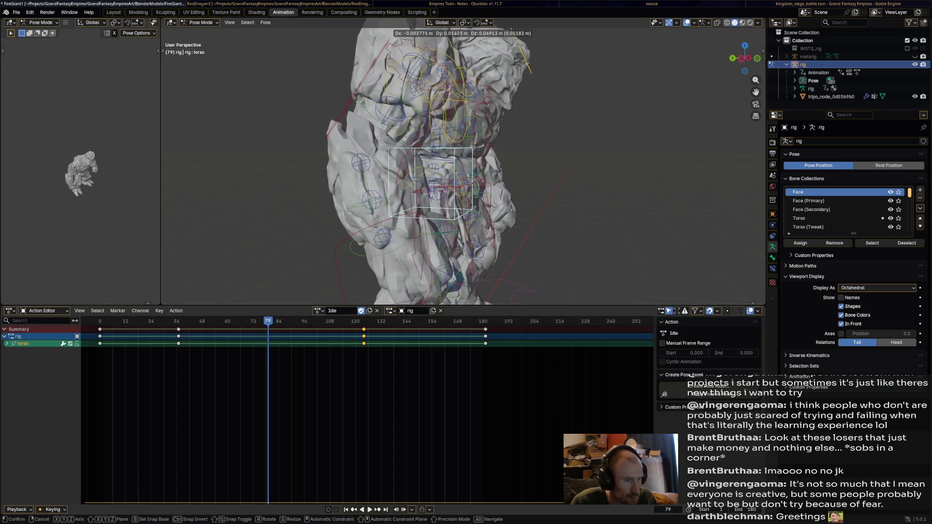
pyautogui.press('Return')
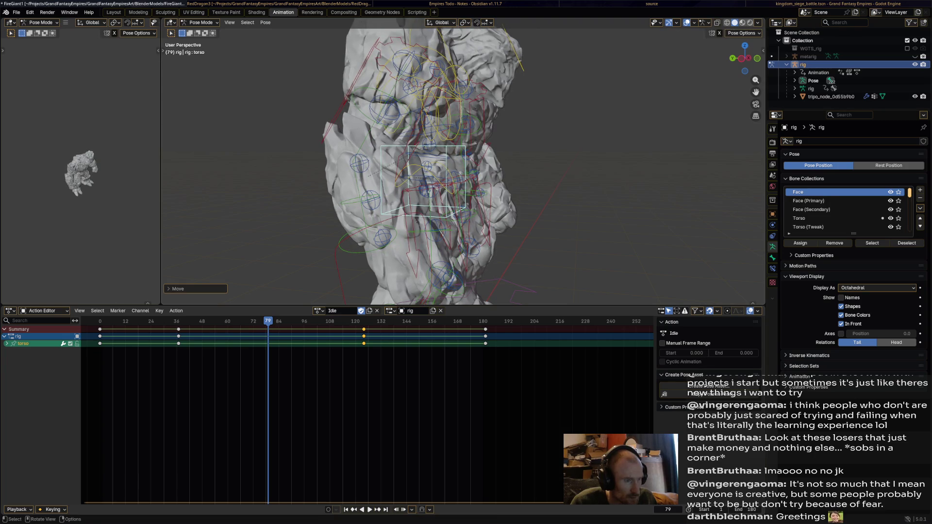
pyautogui.press('g')
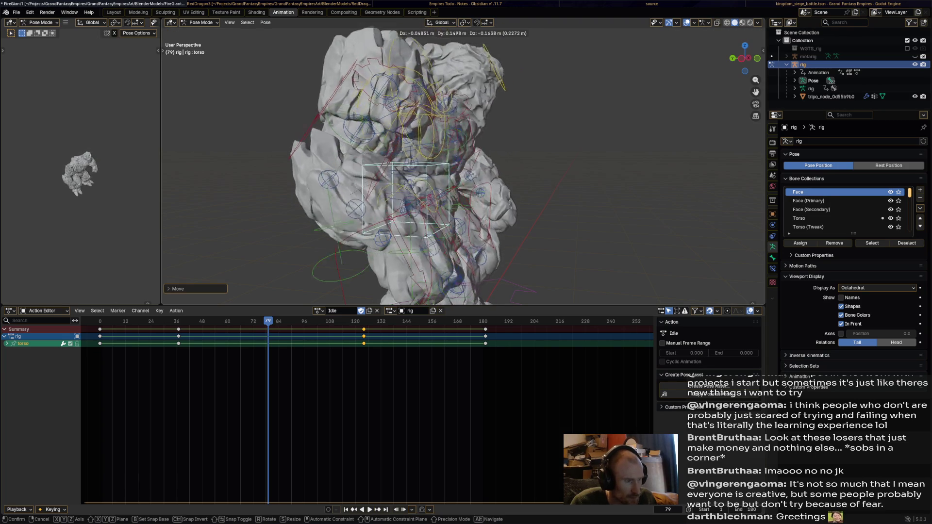
pyautogui.press('Return')
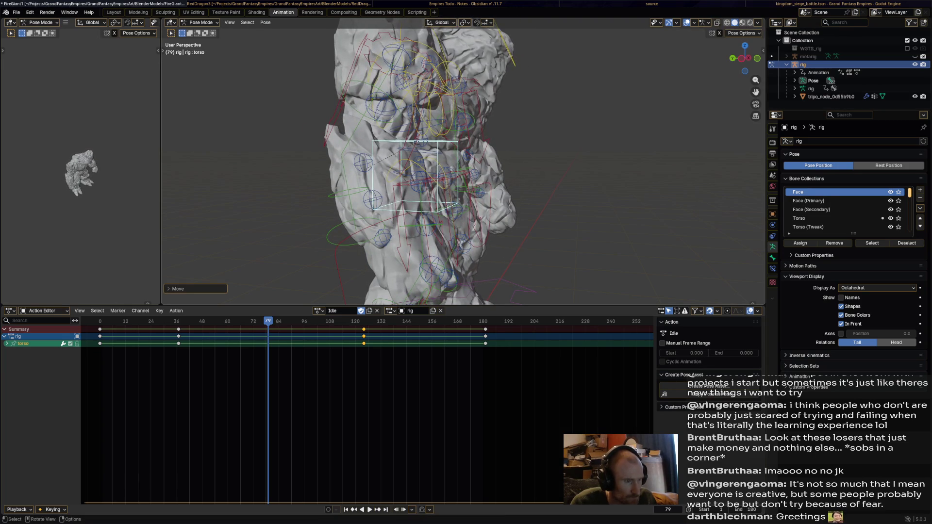
pyautogui.press('i')
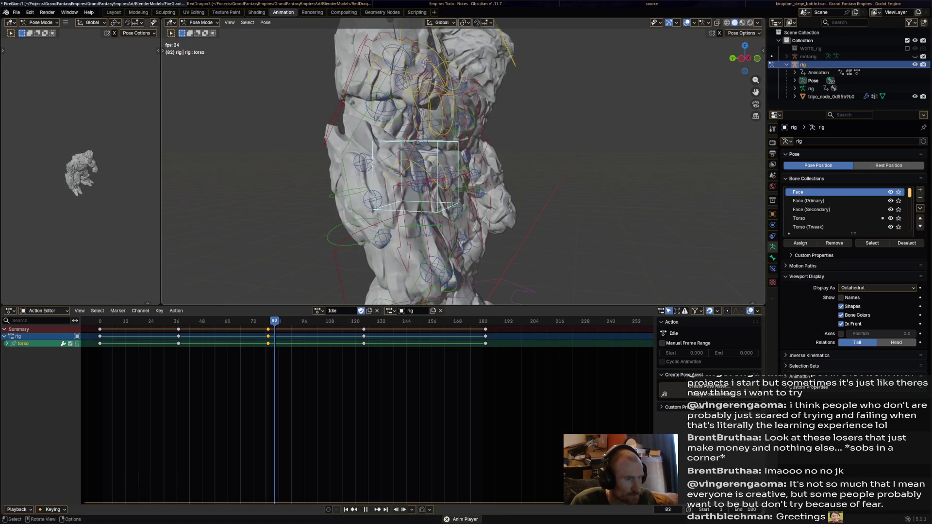
pyautogui.press('space')
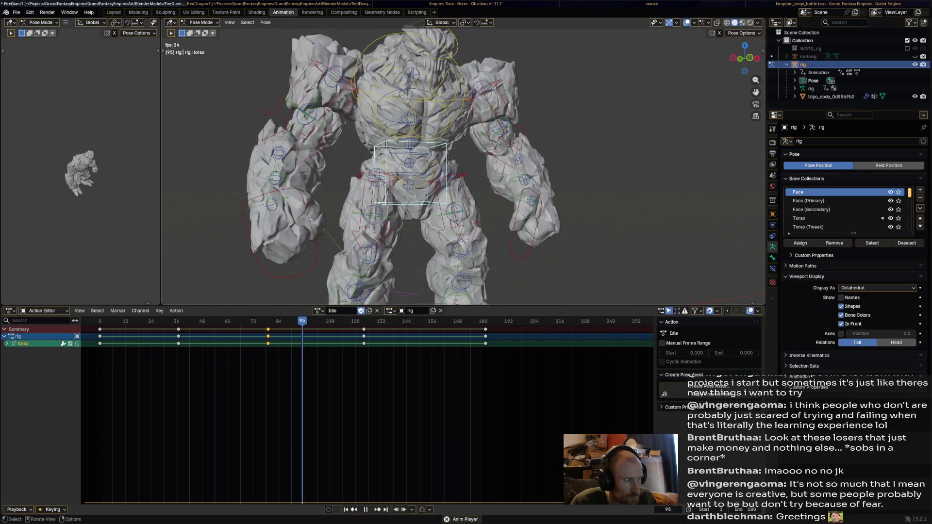
pyautogui.moveTo(461, 194); pyautogui.dragTo(486, 184, button='middle')
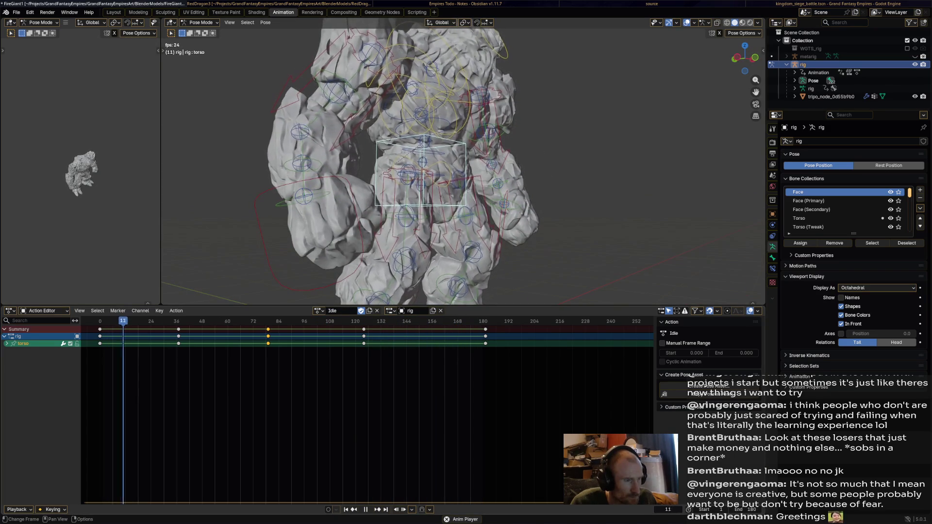
pyautogui.moveTo(486, 184)
pyautogui.mouseDown(button='middle')
pyautogui.moveTo(478, 186)
pyautogui.moveTo(488, 190)
pyautogui.mouseUp(button='middle')
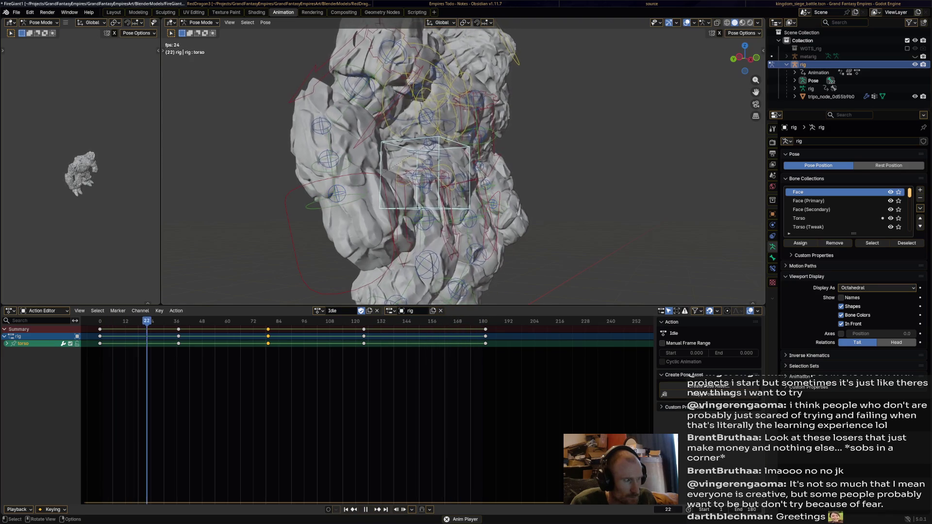
pyautogui.moveTo(466, 165); pyautogui.dragTo(432, 150, button='middle')
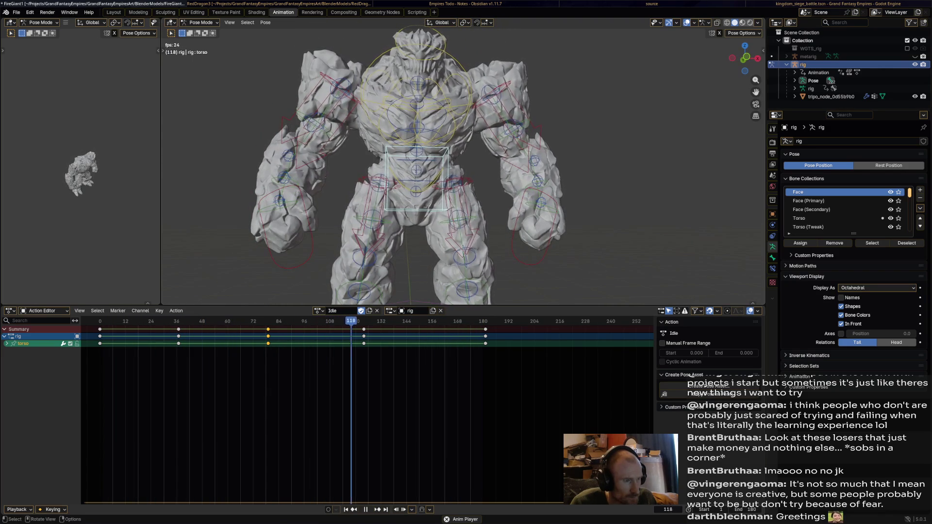
pyautogui.moveTo(382, 321); pyautogui.dragTo(107, 321)
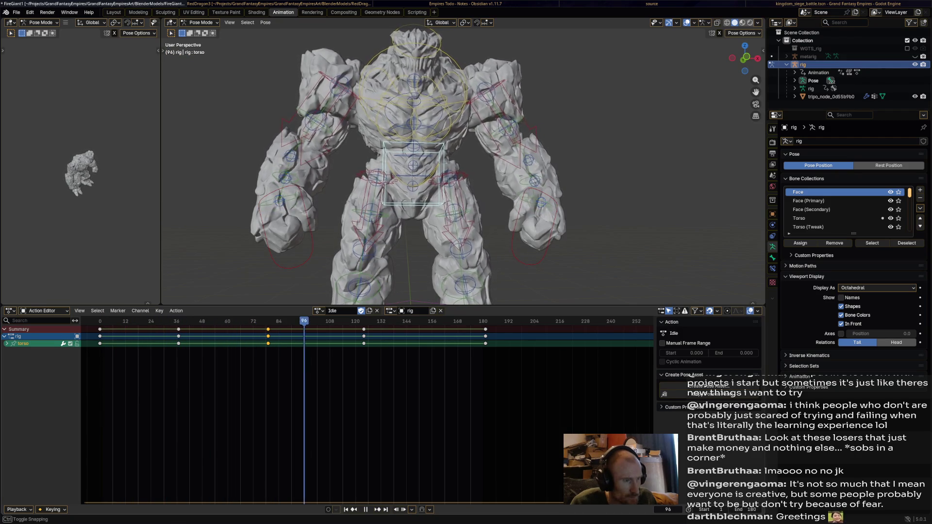
# Shift the golem's torso control and key its pose at frame 124.
pyautogui.press('space')
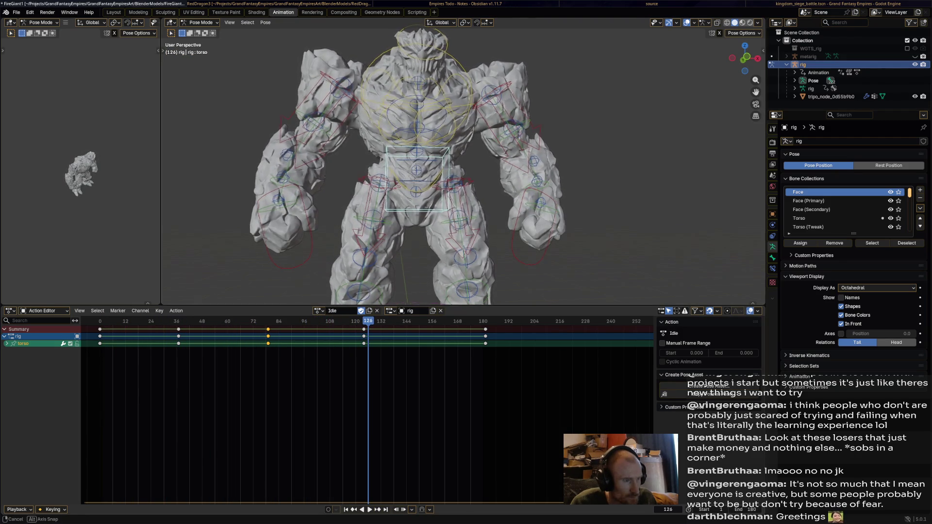
pyautogui.moveTo(388, 169); pyautogui.dragTo(486, 170, button='middle')
pyautogui.press('g')
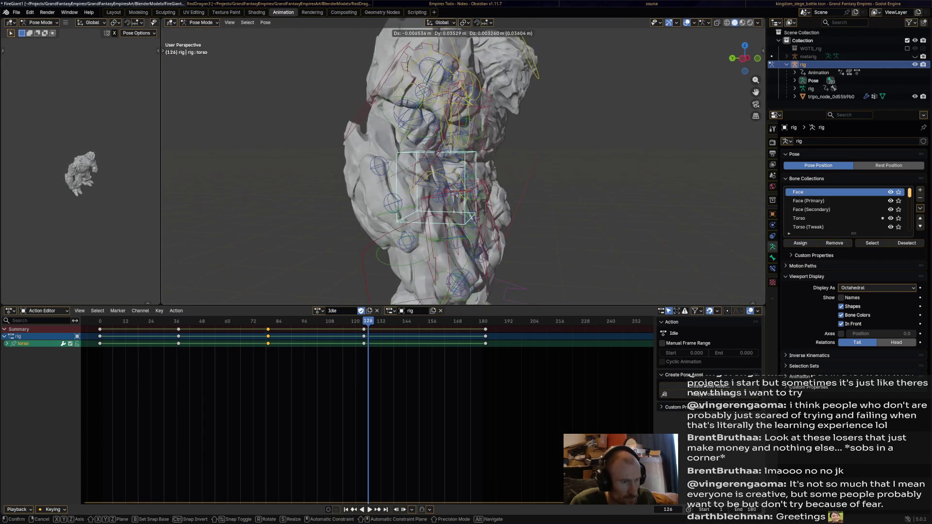
pyautogui.press('Return')
pyautogui.hotkey('shift', 'ctrl', 'space')
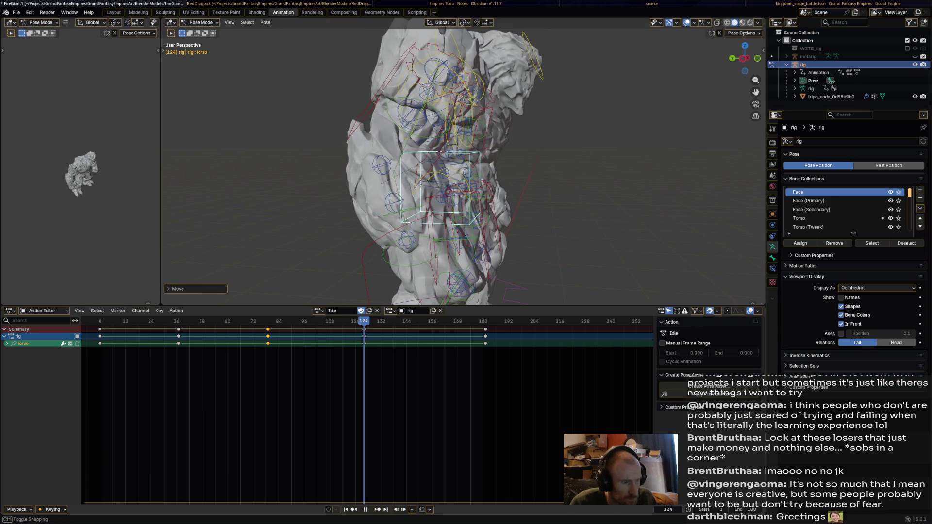
pyautogui.press('space')
pyautogui.press('g')
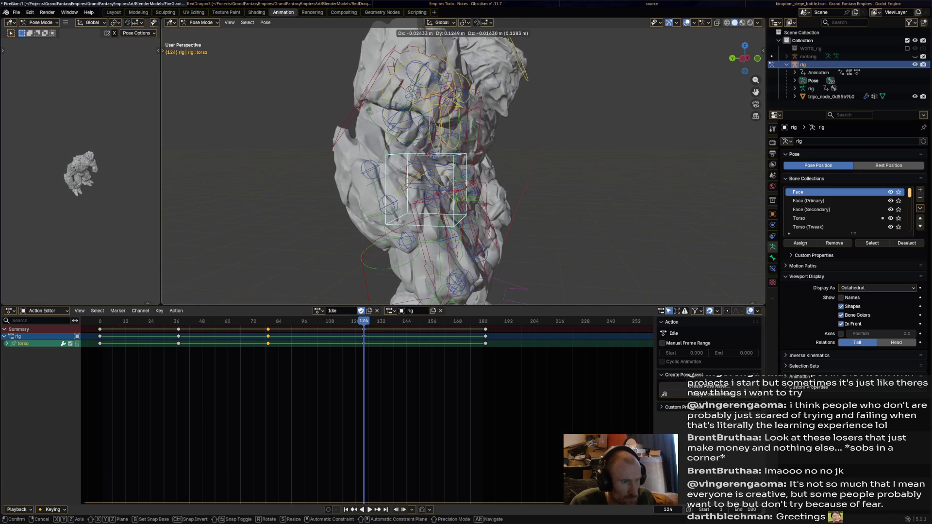
pyautogui.press('Return')
pyautogui.press('i')
# Play the Idle action to check the new torso key, then replay it from frame 0.
pyautogui.press('space')
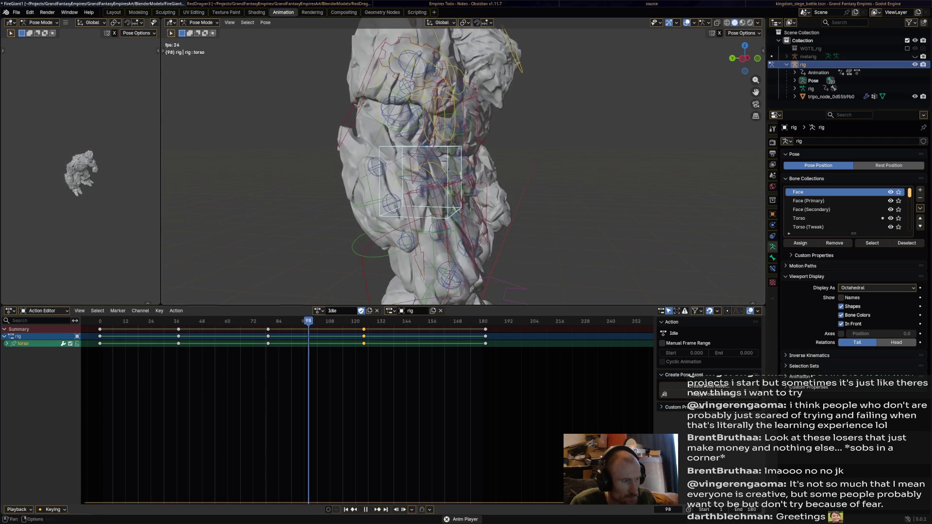
pyautogui.press('space')
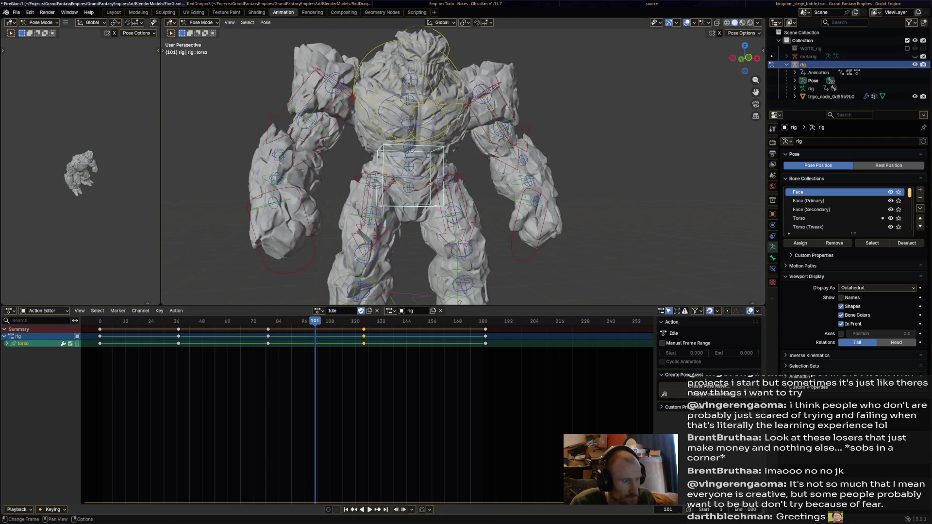
pyautogui.hotkey('shift', 'Left')
pyautogui.press('space')
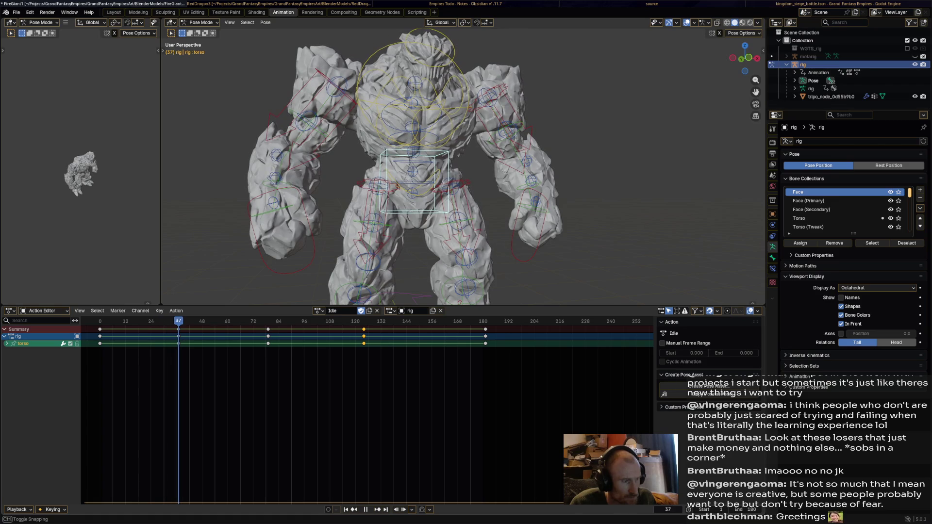
# Drop hand_ik.R lower and outward, move hand_ik.L, and key both at frame 53.
pyautogui.click(314, 247)
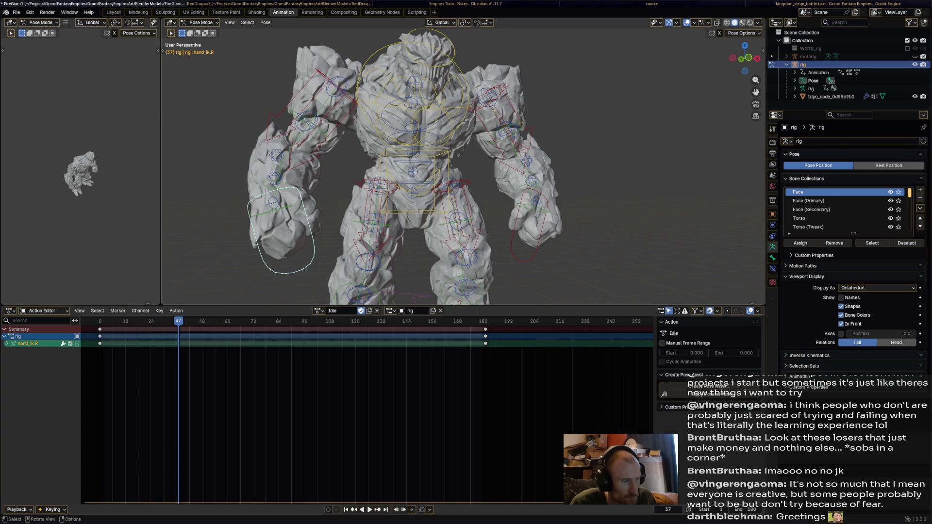
pyautogui.press('space')
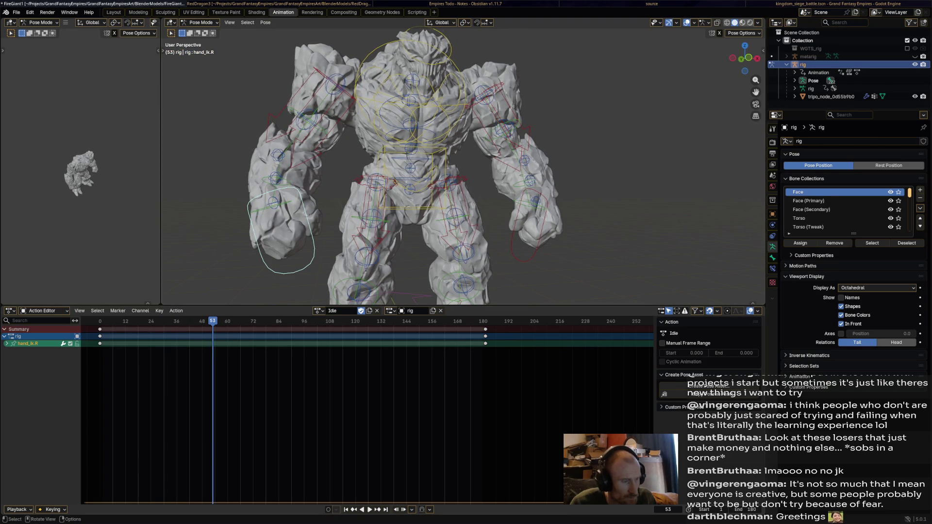
pyautogui.press('g')
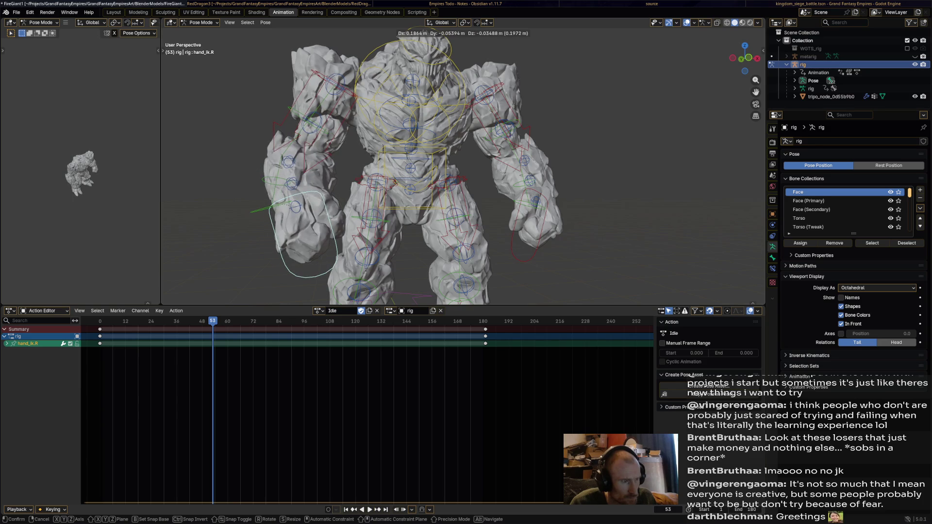
pyautogui.press('Return')
pyautogui.click(524, 250)
pyautogui.press('g')
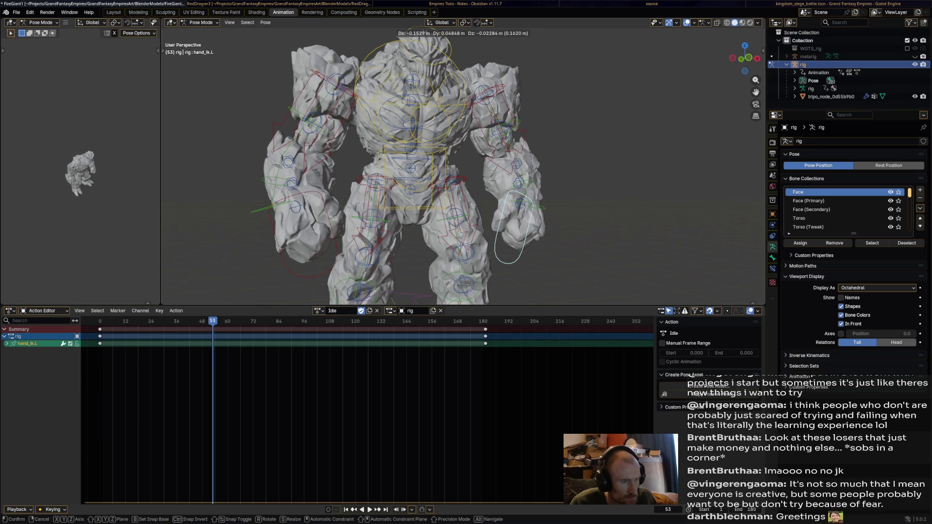
pyautogui.press('Return')
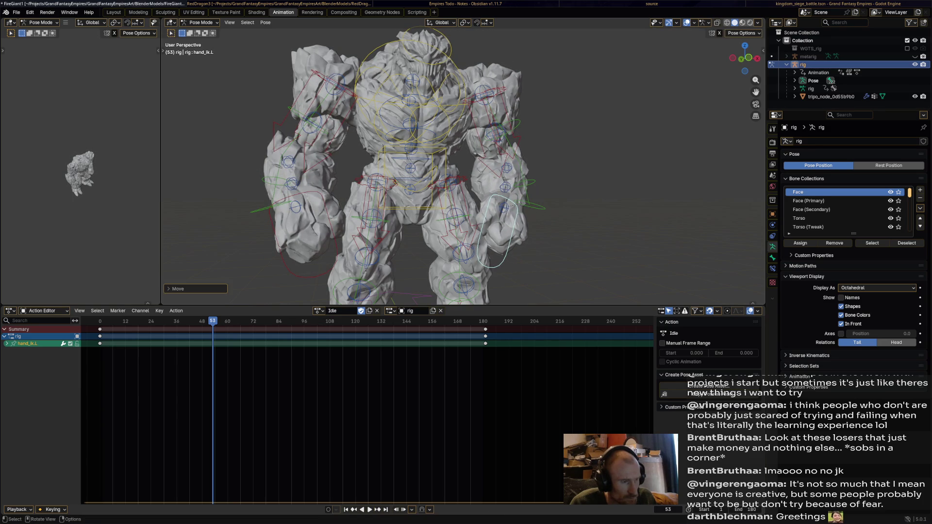
pyautogui.press('i')
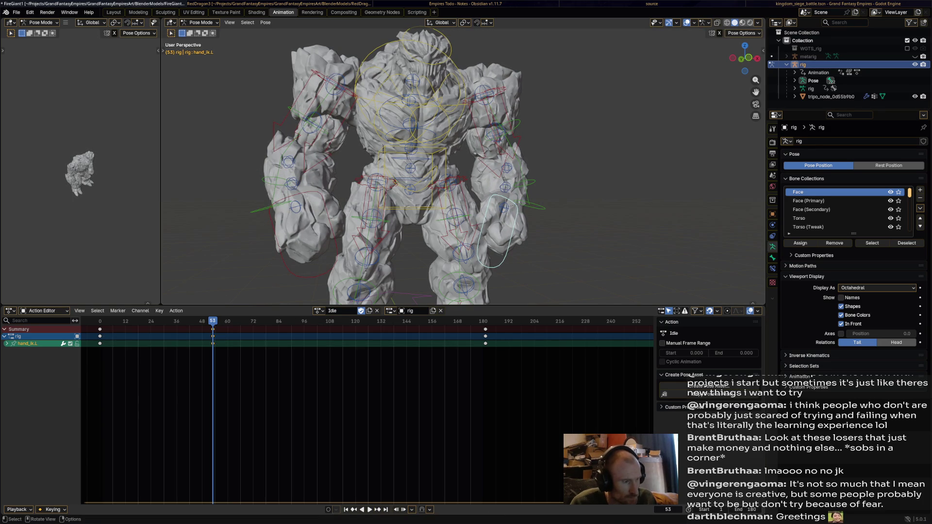
# Replay the Idle loop from the start, stop around frame 96, and select hand_ik.R.
pyautogui.click(291, 272)
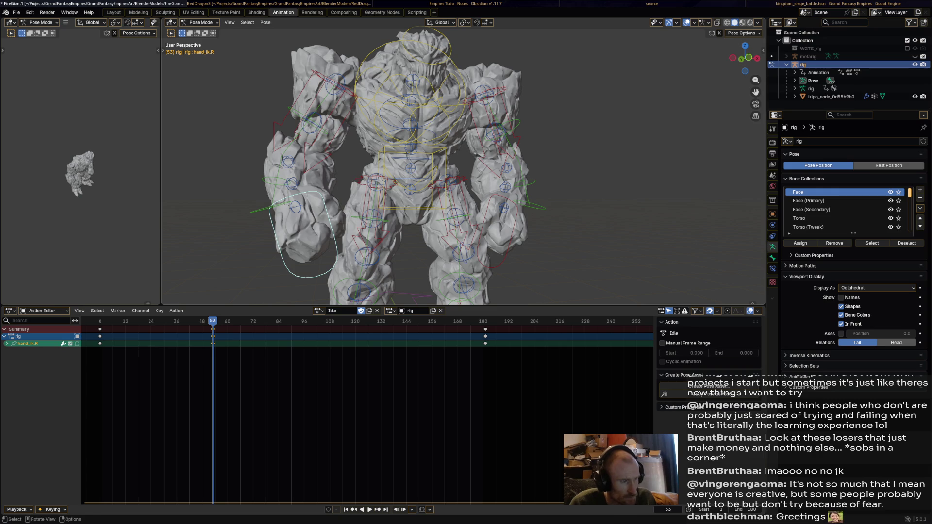
pyautogui.hotkey('shift', 'Left')
pyautogui.press('space')
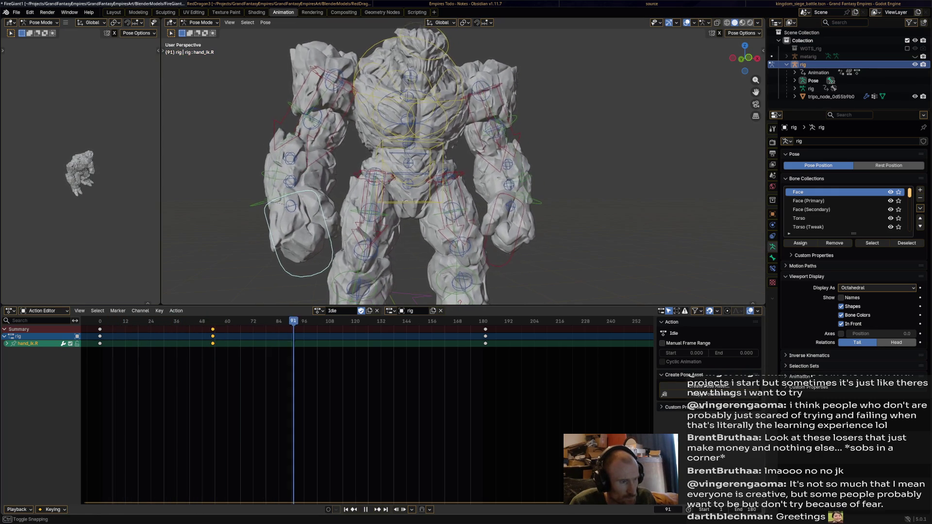
pyautogui.hotkey('shift', 'ctrl', 'space')
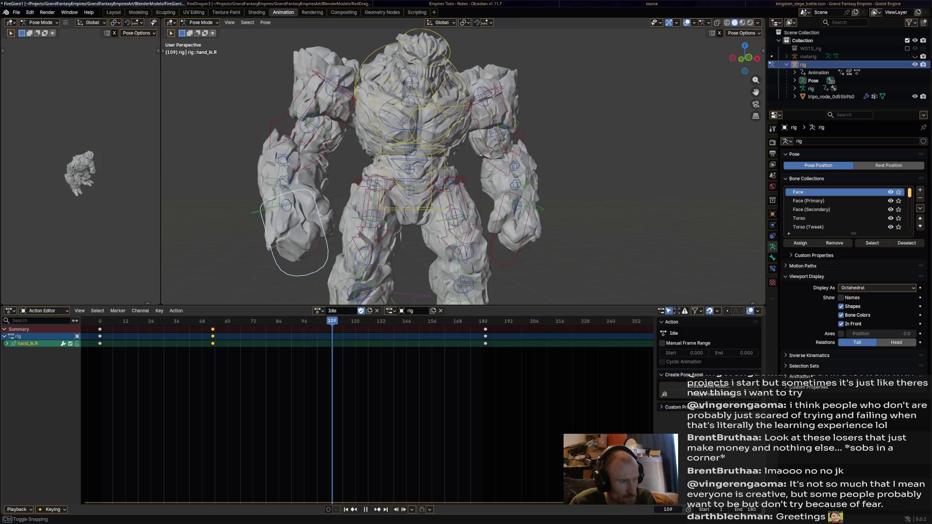
pyautogui.press('space')
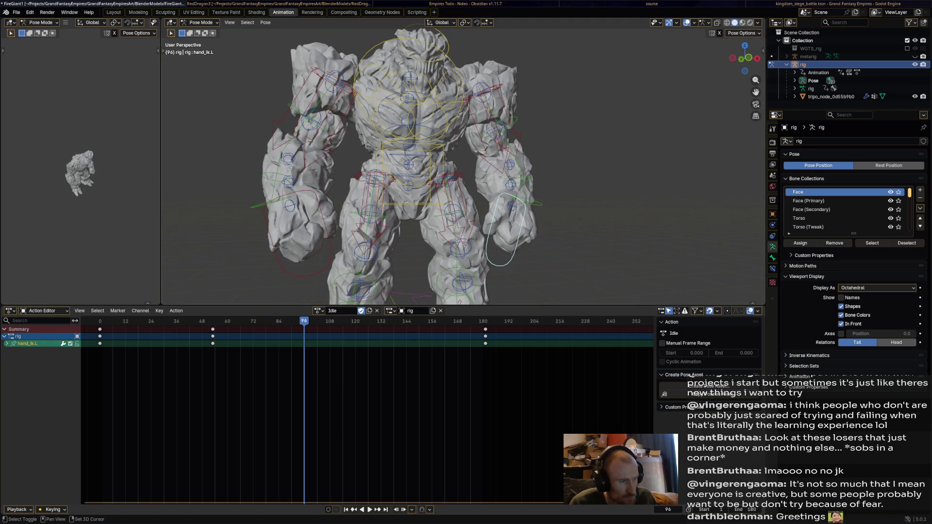
pyautogui.keyDown('shift'); pyautogui.click(297, 264); pyautogui.keyUp('shift')
# Move both hand IK controls, key them at frame 96, and replay from the start.
pyautogui.moveTo(388, 170); pyautogui.dragTo(510, 156, button='middle')
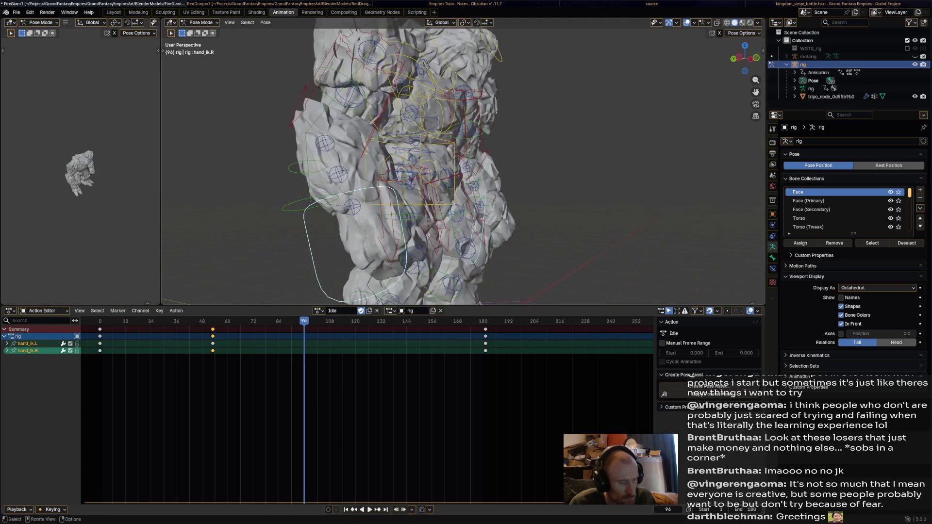
pyautogui.press('g')
pyautogui.press('Return')
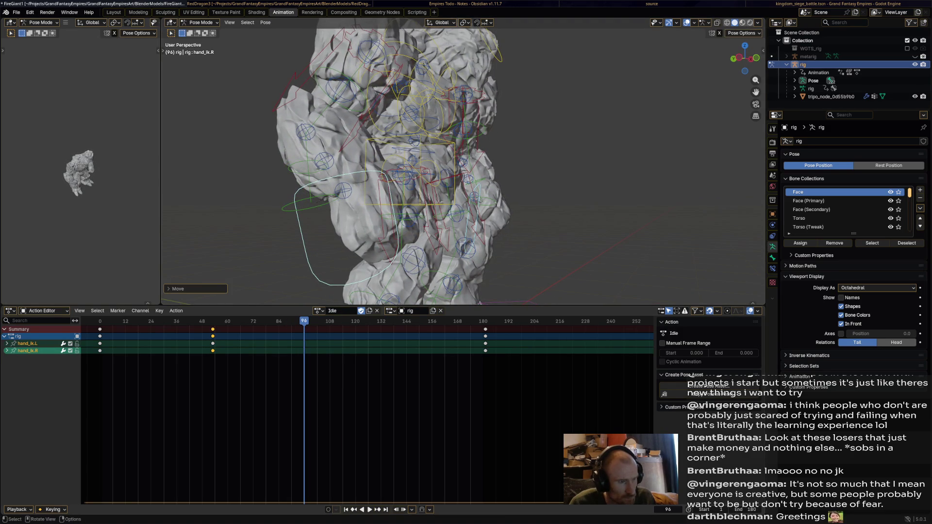
pyautogui.click(474, 213)
pyautogui.click(480, 214)
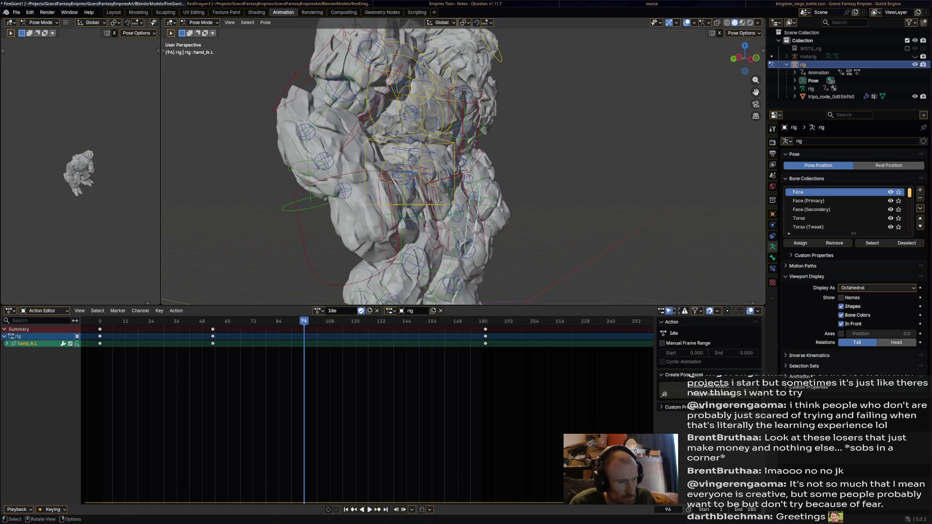
pyautogui.press('g')
pyautogui.press('Return')
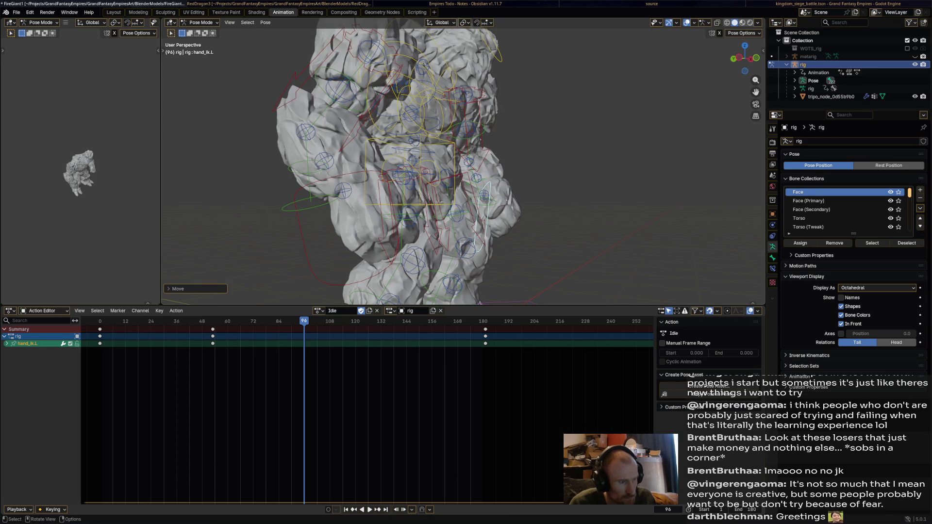
pyautogui.click(299, 228)
pyautogui.press('i')
pyautogui.hotkey('shift', 'Left')
pyautogui.press('space')
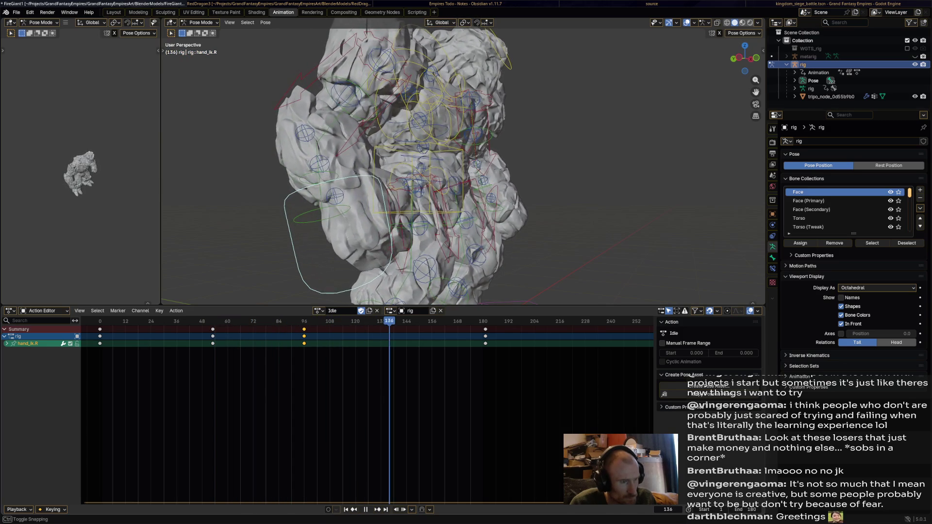
# Raise the left hand, reposition the right, and play the Idle loop to review it.
pyautogui.moveTo(461, 170); pyautogui.dragTo(427, 175, button='middle')
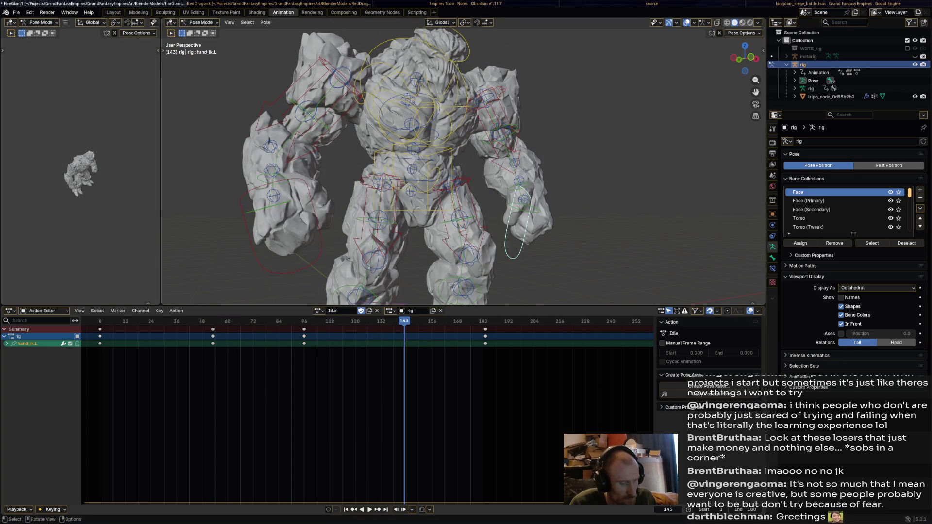
pyautogui.press('g')
pyautogui.press('Return')
pyautogui.click(272, 223)
pyautogui.press('g')
pyautogui.press('Return')
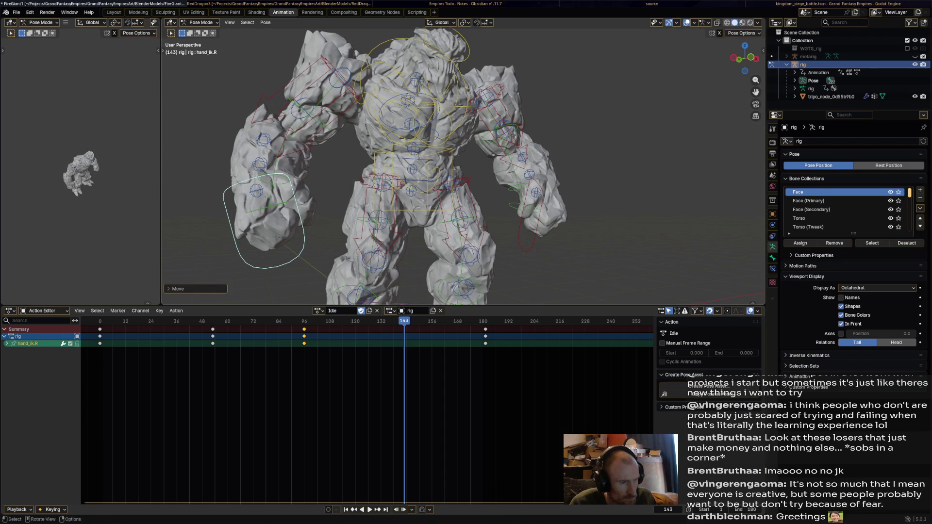
pyautogui.keyDown('shift'); pyautogui.click(540, 204); pyautogui.keyUp('shift')
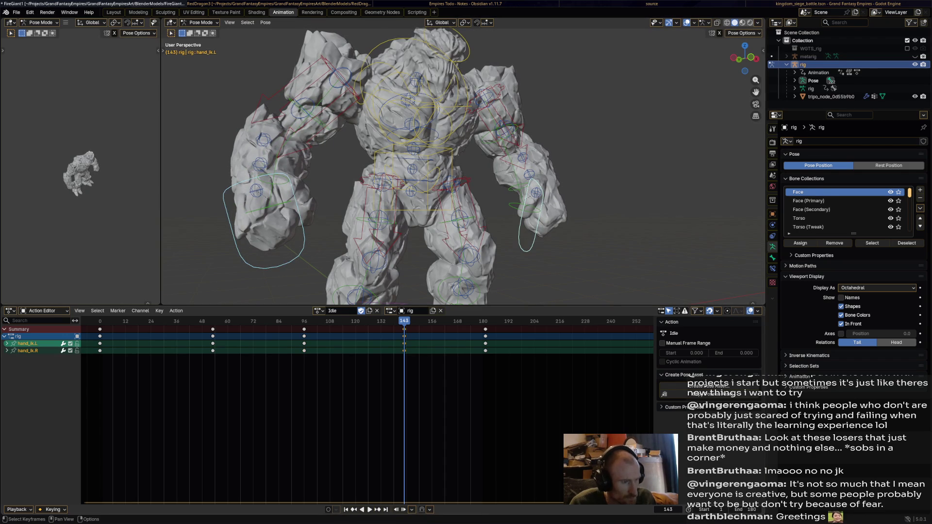
pyautogui.press('space')
pyautogui.scroll(-4, 463, 163)
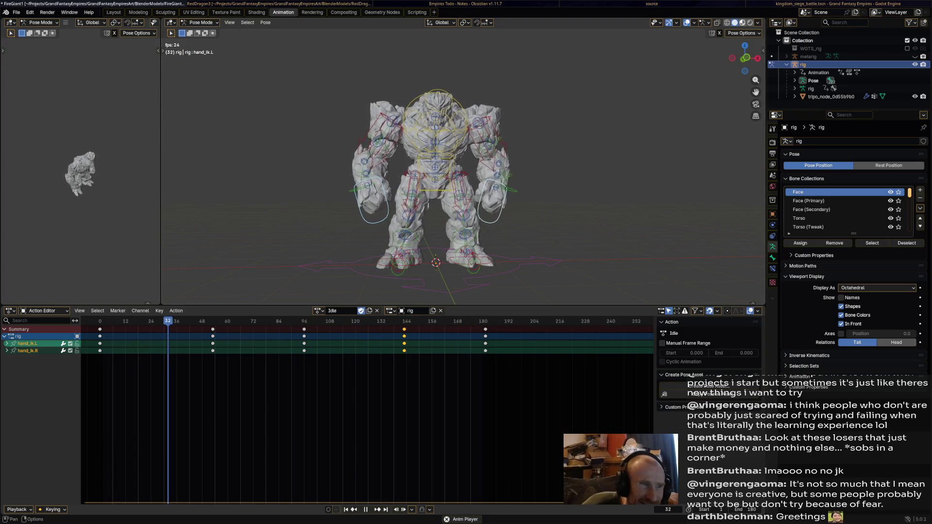
pyautogui.click(743, 23)
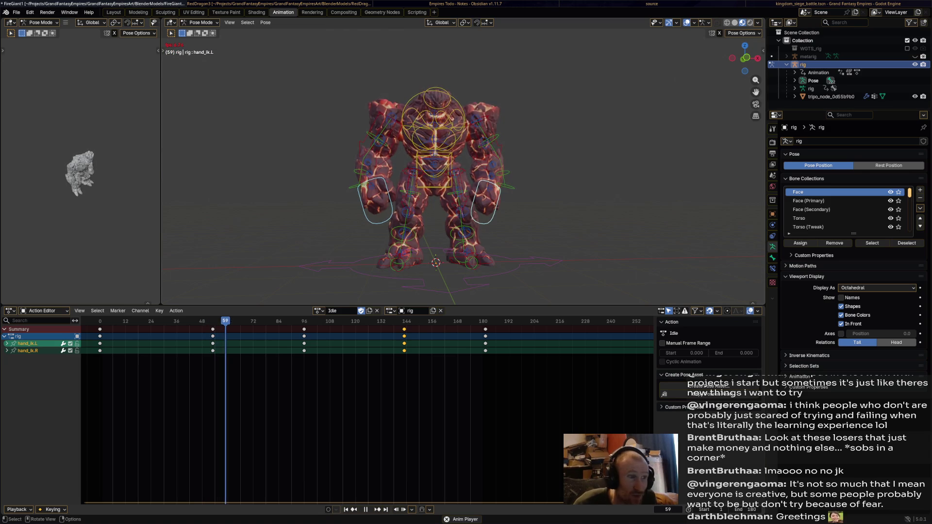
pyautogui.moveTo(744, 58); pyautogui.dragTo(762, 51)
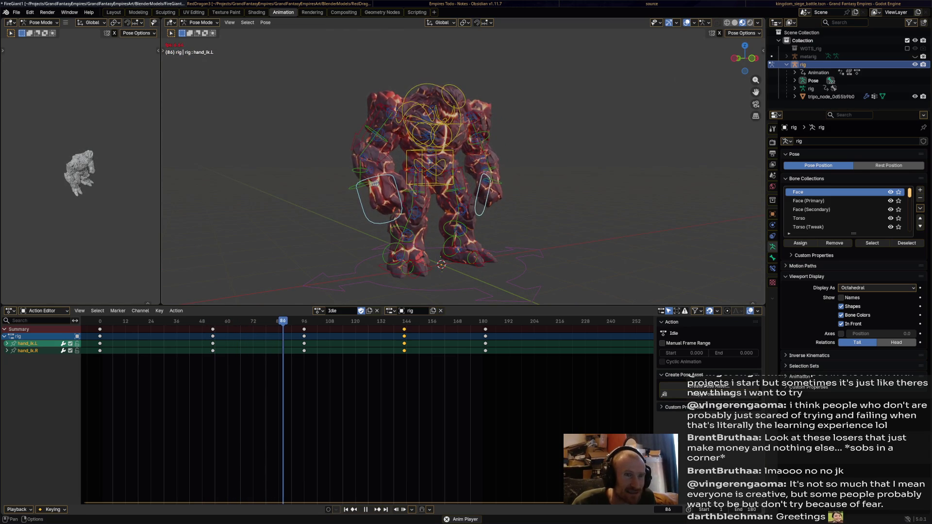
pyautogui.click(735, 23)
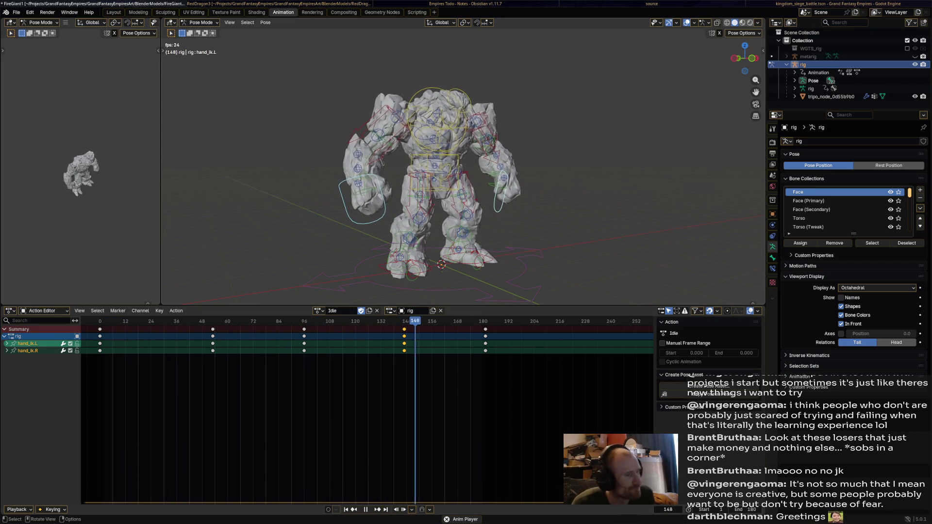
pyautogui.moveTo(461, 194); pyautogui.dragTo(505, 192, button='middle')
pyautogui.press('space')
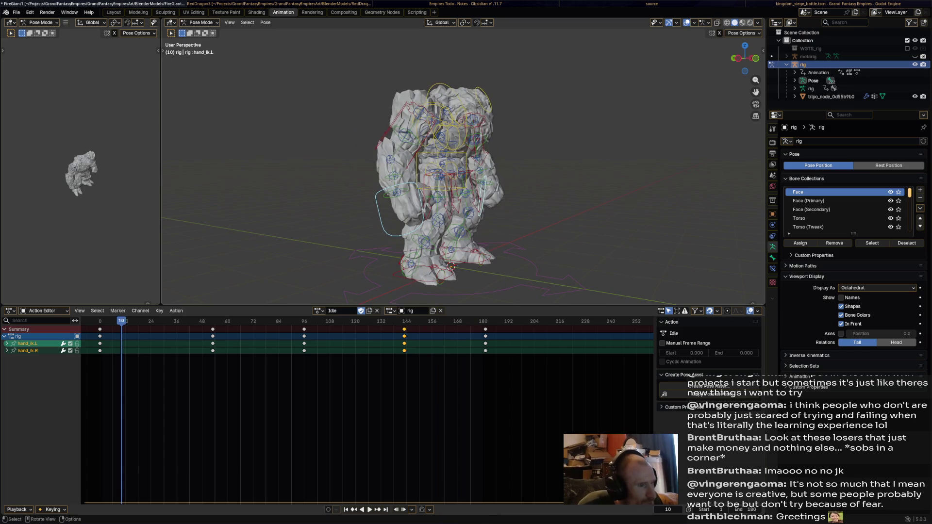
# Rotate the chest bone slightly and key that pose at frame 31.
pyautogui.click(476, 141)
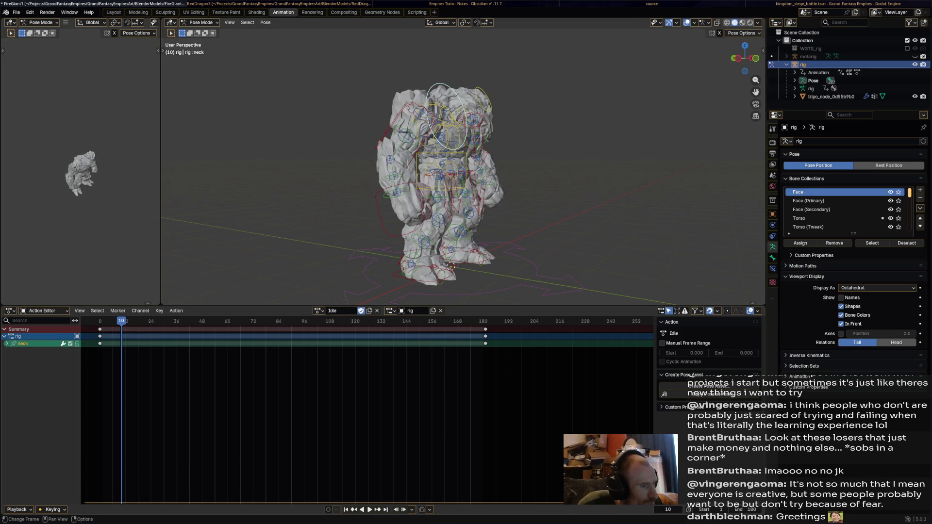
pyautogui.press('space')
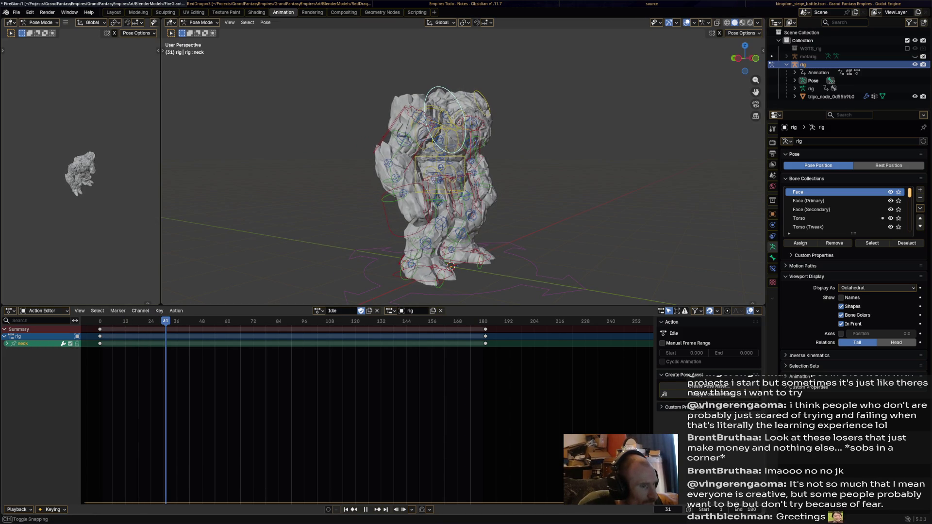
pyautogui.moveTo(457, 194); pyautogui.dragTo(442, 195, button='middle')
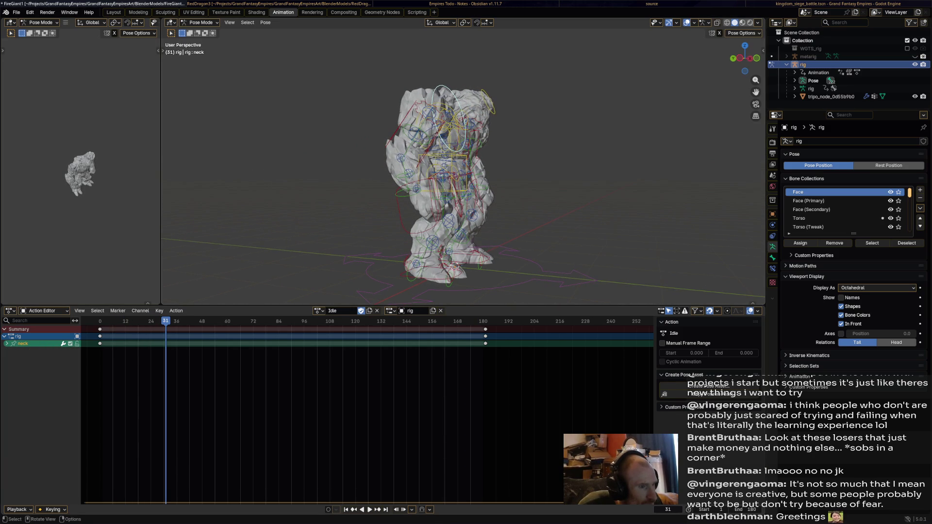
pyautogui.press('r')
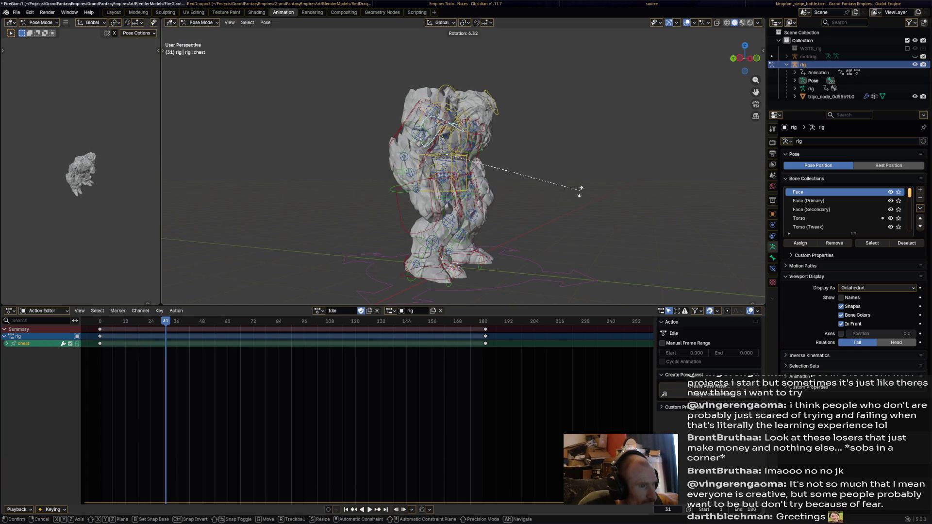
pyautogui.click(580, 201)
pyautogui.moveTo(580, 201)
pyautogui.mouseDown(button='middle')
pyautogui.moveTo(524, 200)
pyautogui.moveTo(572, 177)
pyautogui.mouseUp(button='middle')
pyautogui.press('r')
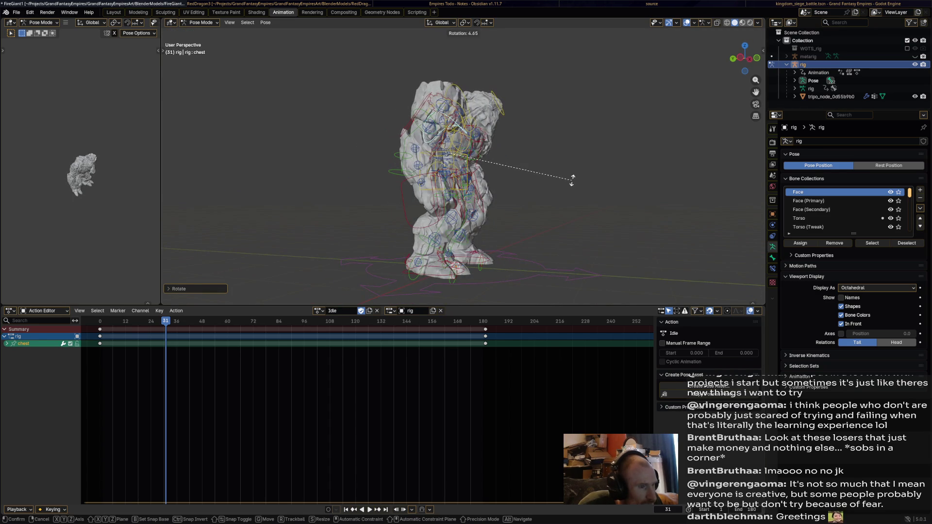
pyautogui.click(573, 180)
pyautogui.press('i')
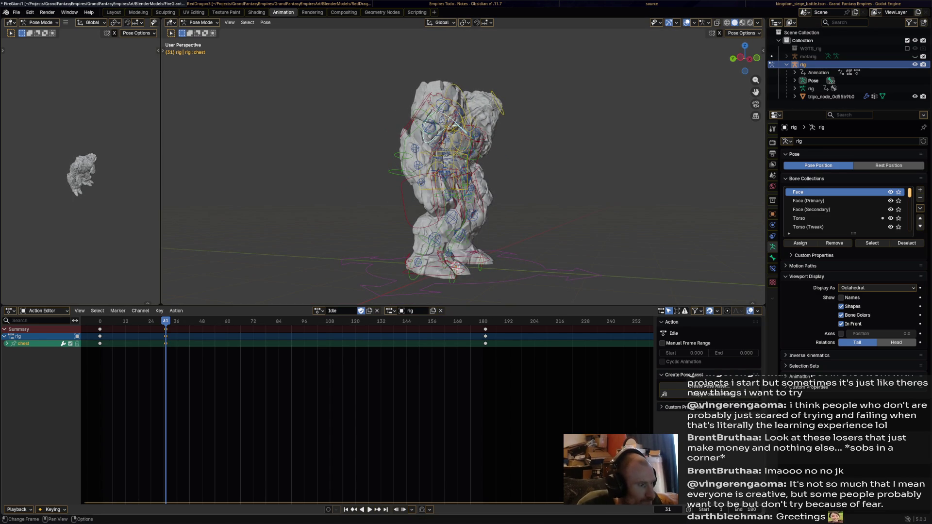
# Give the chest another slight rotation keyed at frame 91.
pyautogui.press('space')
pyautogui.press('space')
pyautogui.press('Left')
pyautogui.press('r')
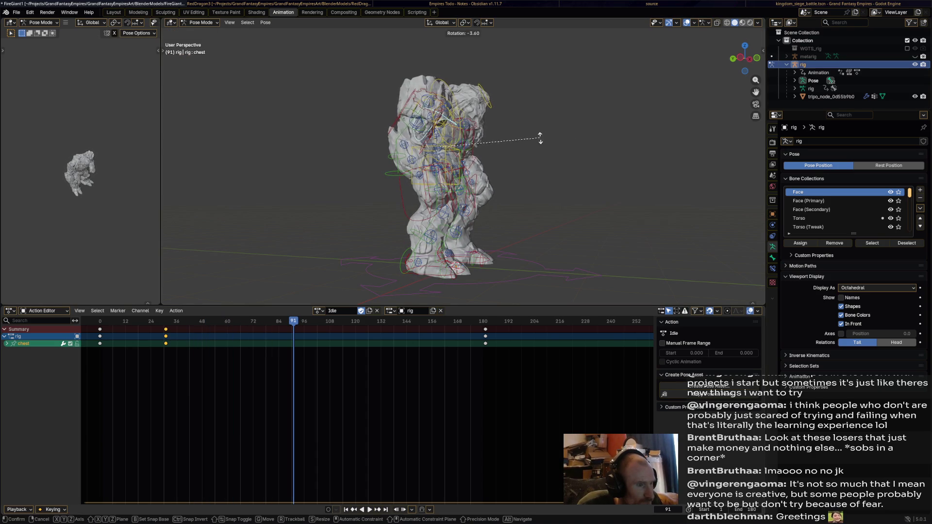
pyautogui.click(540, 138)
pyautogui.press('KP_1')
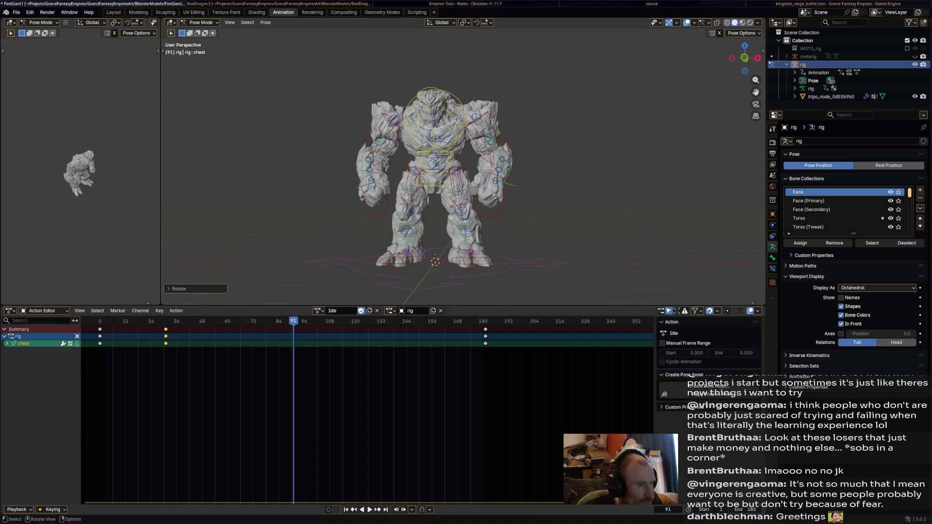
pyautogui.press('ctrl+KP_3')
pyautogui.press('r')
pyautogui.click(519, 120)
# Tilt the chest slightly at frame 134, then make the hips bone active.
pyautogui.moveTo(519, 120); pyautogui.dragTo(437, 124, button='middle')
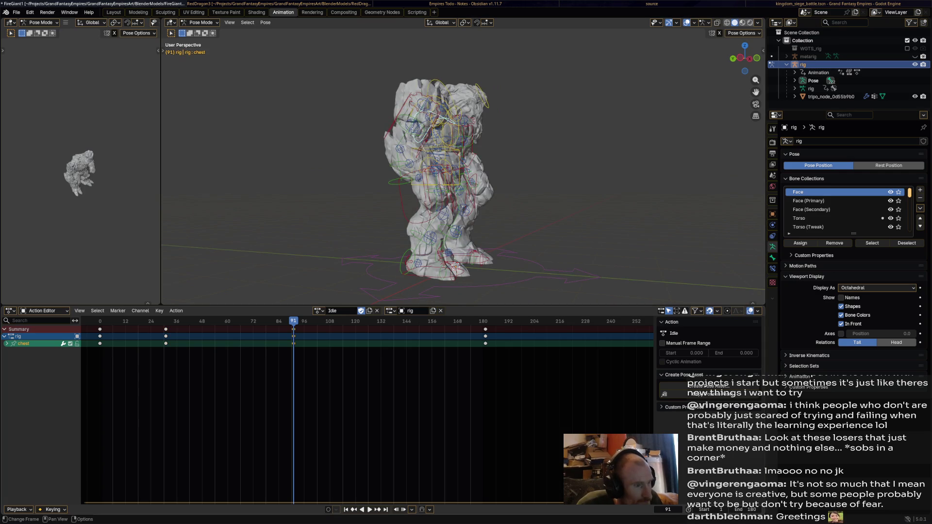
pyautogui.keyDown('alt'); pyautogui.scroll(-20, 437, 170); pyautogui.keyUp('alt')
pyautogui.moveTo(437, 170)
pyautogui.mouseDown(button='middle')
pyautogui.moveTo(445, 265)
pyautogui.moveTo(466, 243)
pyautogui.moveTo(536, 209)
pyautogui.mouseUp(button='middle')
pyautogui.press('r')
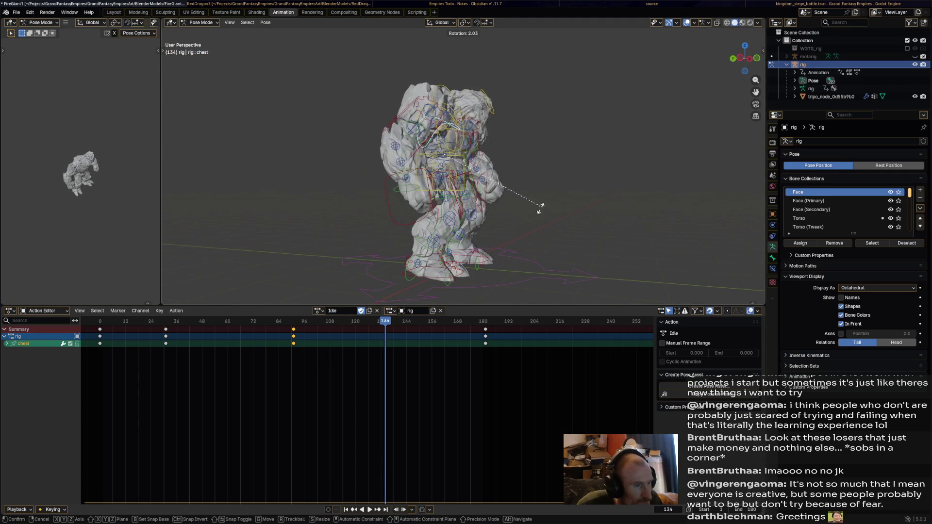
pyautogui.click(537, 220)
pyautogui.moveTo(538, 220)
pyautogui.mouseDown(button='middle')
pyautogui.moveTo(514, 218)
pyautogui.moveTo(485, 184)
pyautogui.mouseUp(button='middle')
pyautogui.press('r')
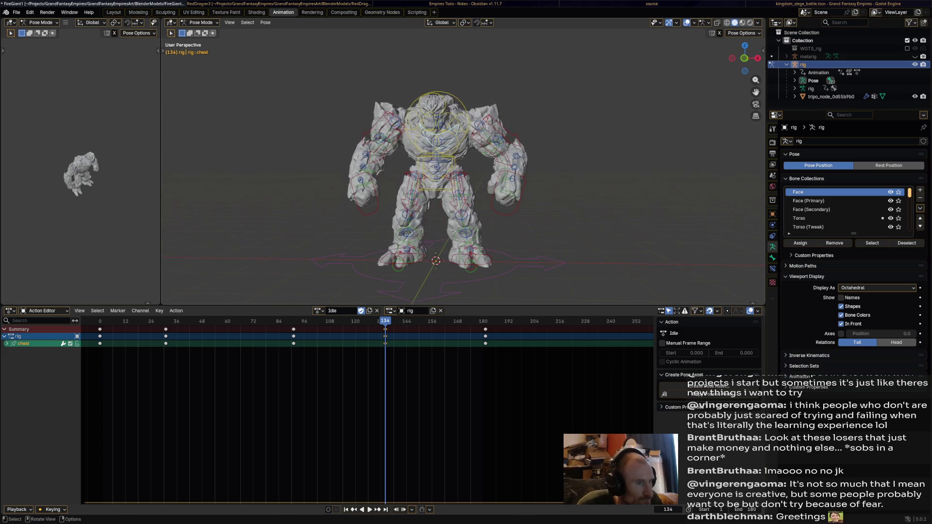
pyautogui.click(485, 164)
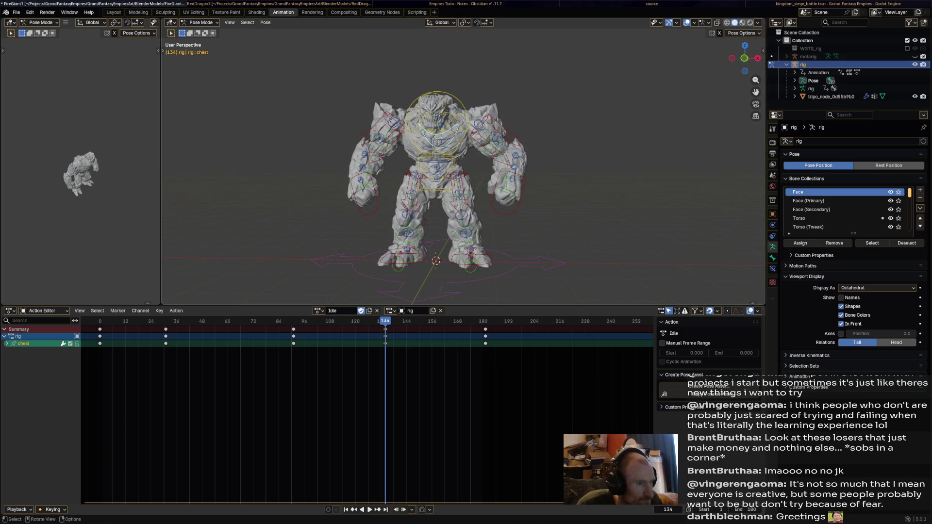
pyautogui.click(455, 170)
pyautogui.click(437, 177)
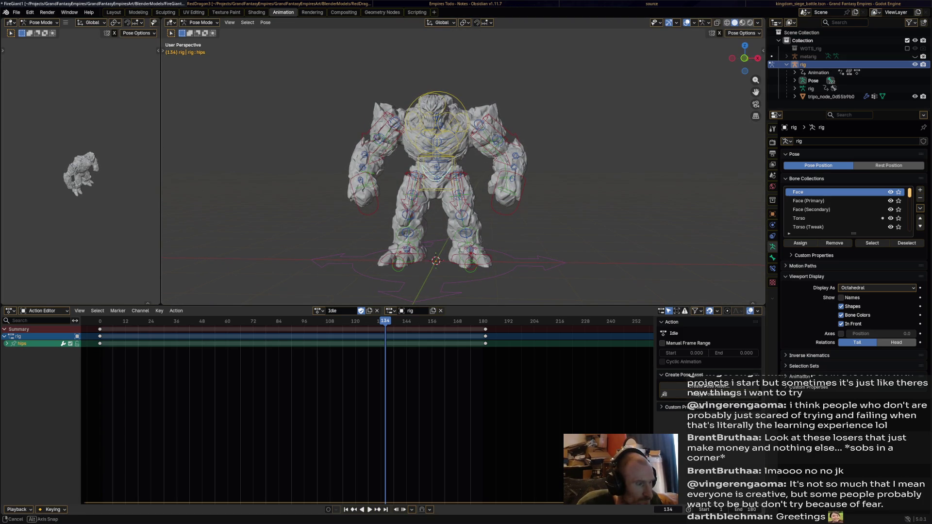
# Rotate the hips slightly and key them at frame 33.
pyautogui.moveTo(437, 178); pyautogui.dragTo(466, 189, button='middle')
pyautogui.hotkey('shift', 'Left')
pyautogui.press('space')
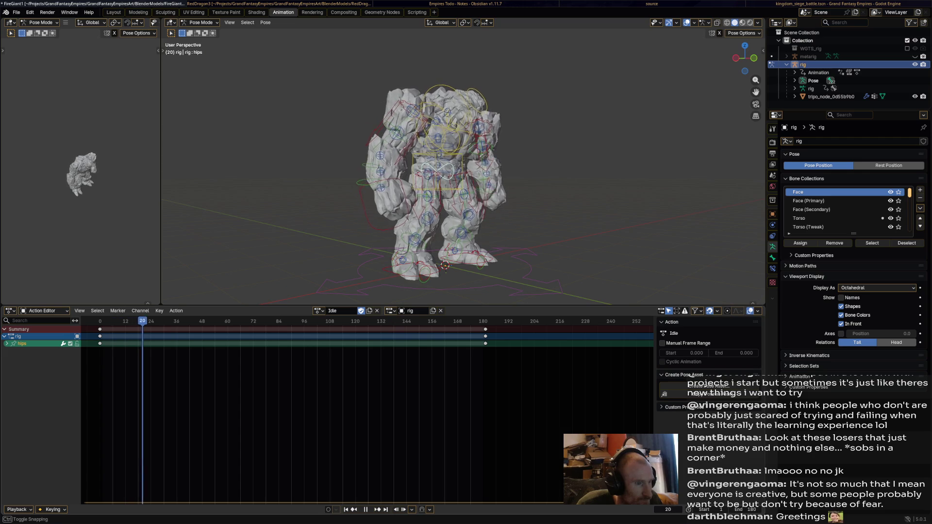
pyautogui.press('space')
pyautogui.press('Left')
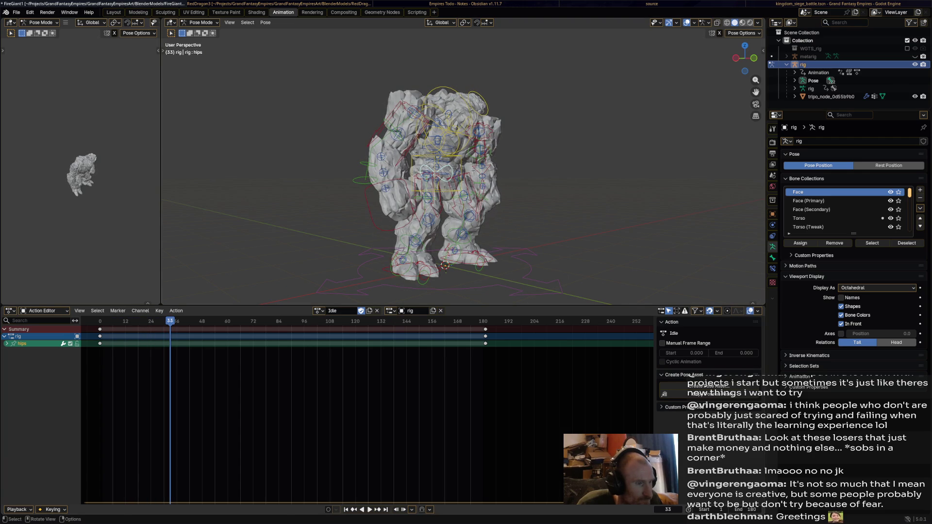
pyautogui.press('r')
pyautogui.click(586, 178)
pyautogui.moveTo(586, 178)
pyautogui.mouseDown(button='middle')
pyautogui.moveTo(466, 213)
pyautogui.moveTo(574, 184)
pyautogui.mouseUp(button='middle')
pyautogui.press('r')
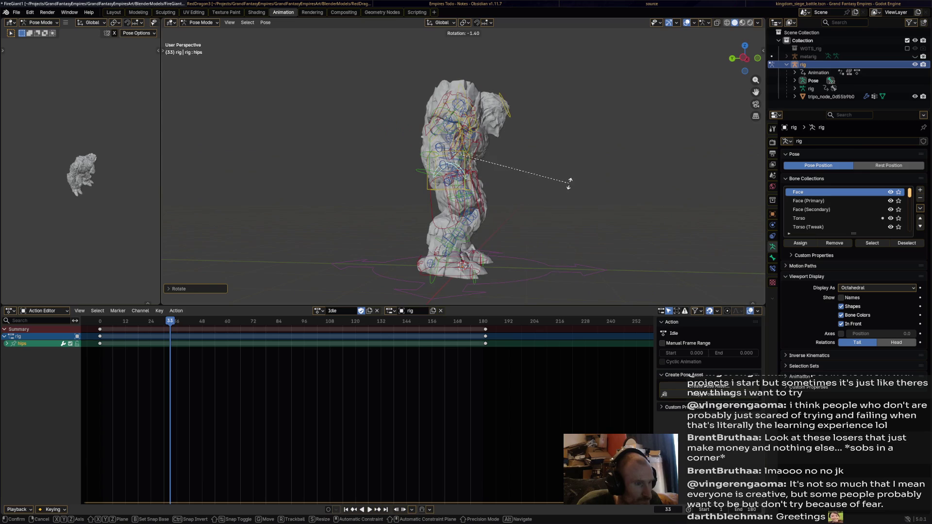
pyautogui.click(569, 184)
pyautogui.press('i')
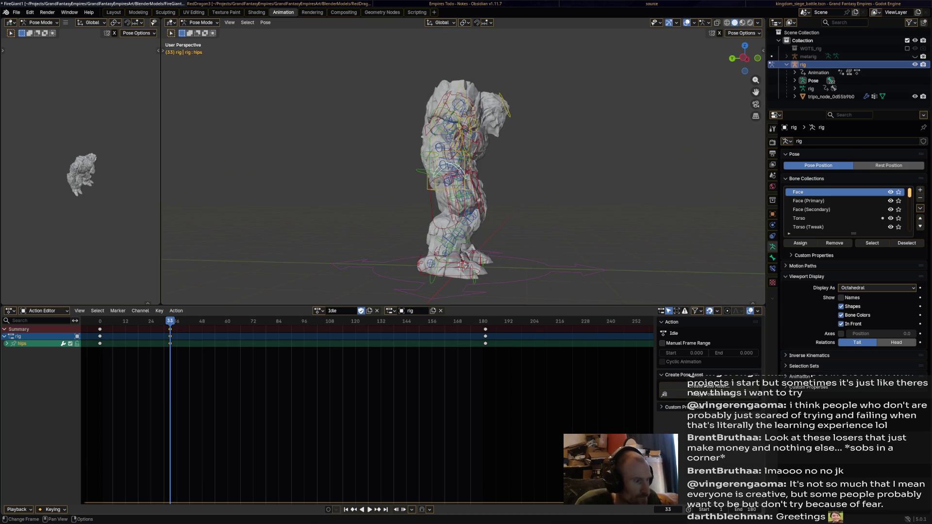
# Give the hips a small rotation at frame 73.
pyautogui.press('space')
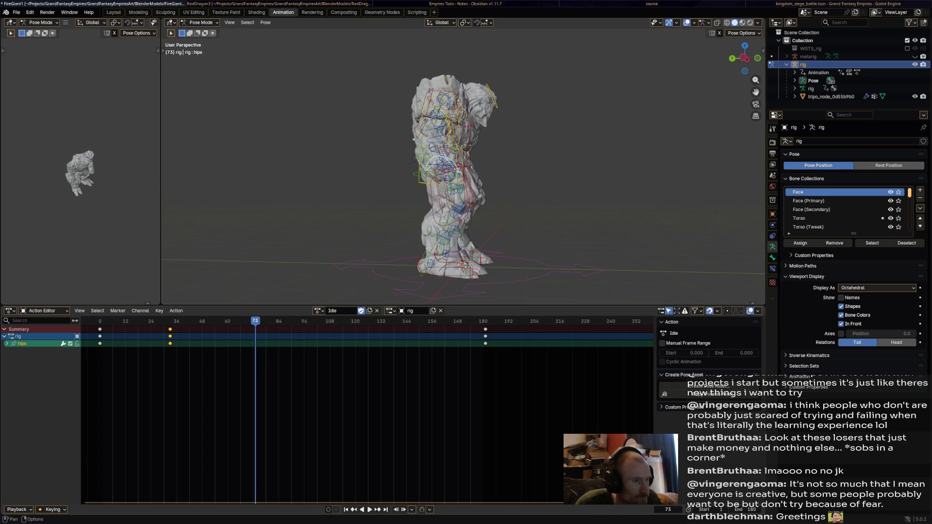
pyautogui.press('KP_1')
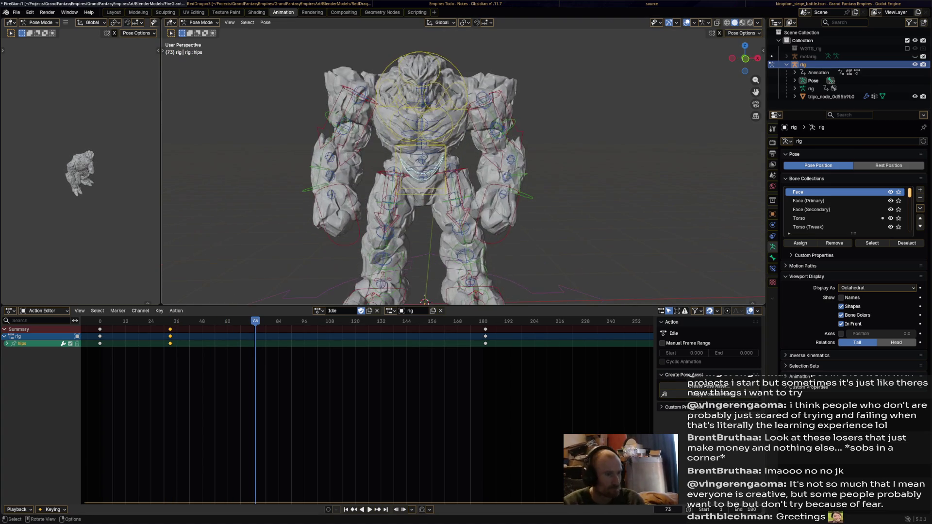
pyautogui.press('r')
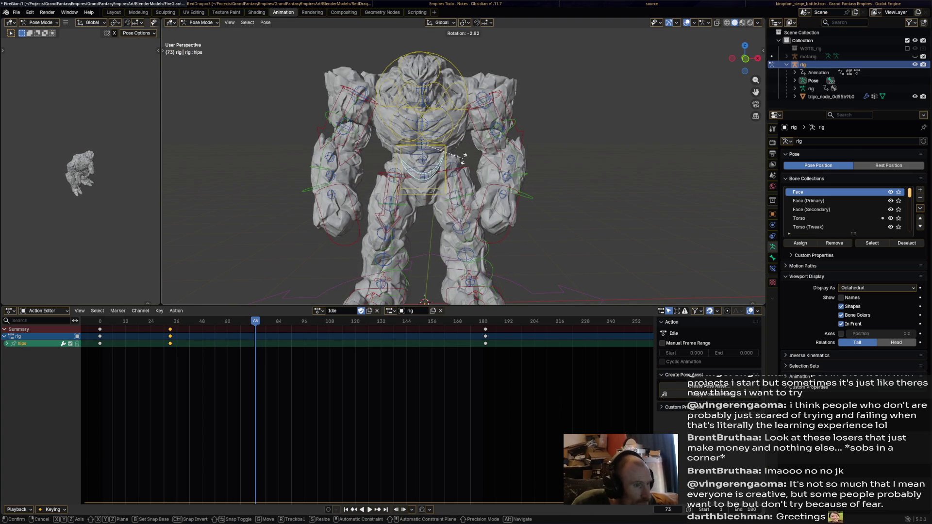
pyautogui.press('ctrl+KP_3')
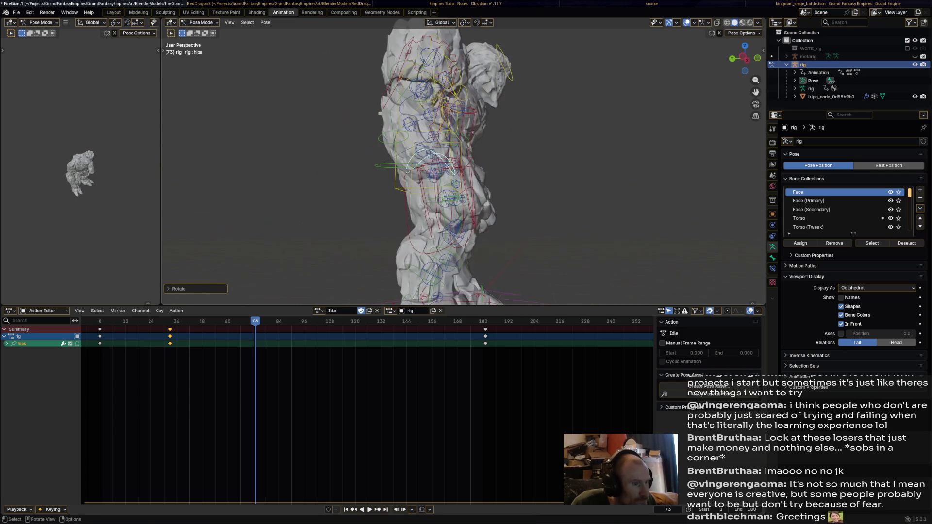
pyautogui.click(534, 189)
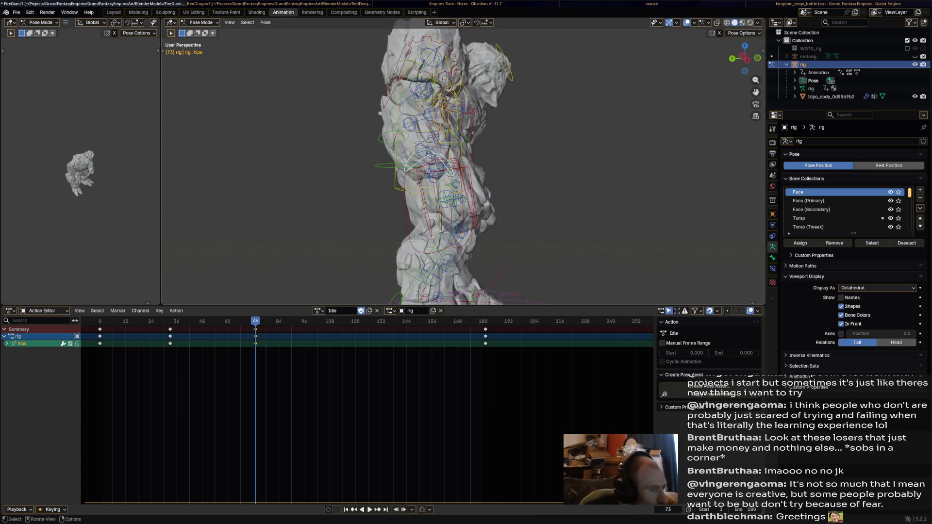
# Rotate and key the hips at frame 120, play the loop, then select the head bone.
pyautogui.moveTo(256, 321); pyautogui.dragTo(356, 321)
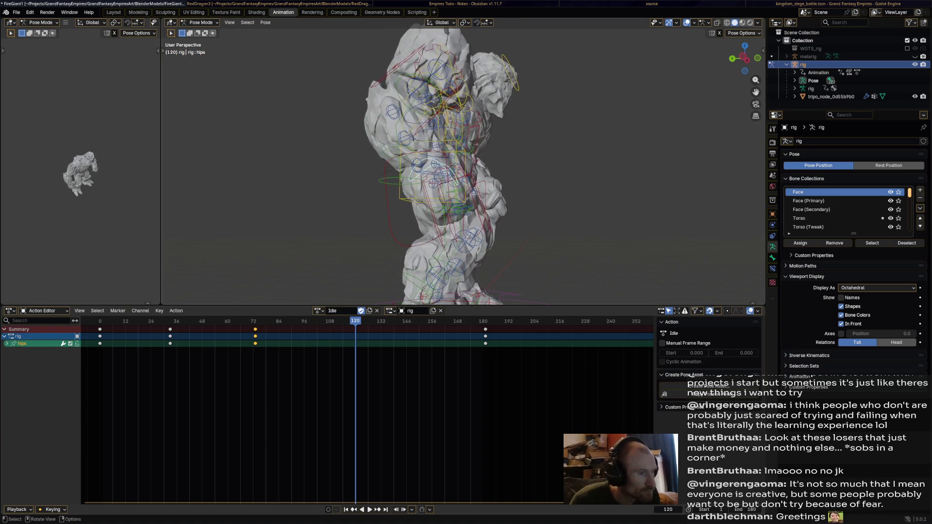
pyautogui.press('r')
pyautogui.click(539, 179)
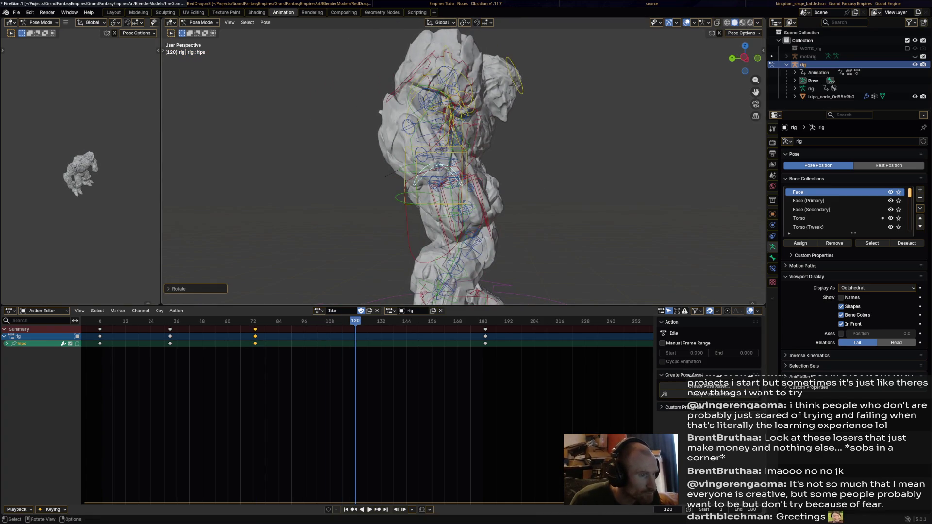
pyautogui.moveTo(538, 179); pyautogui.dragTo(481, 180, button='middle')
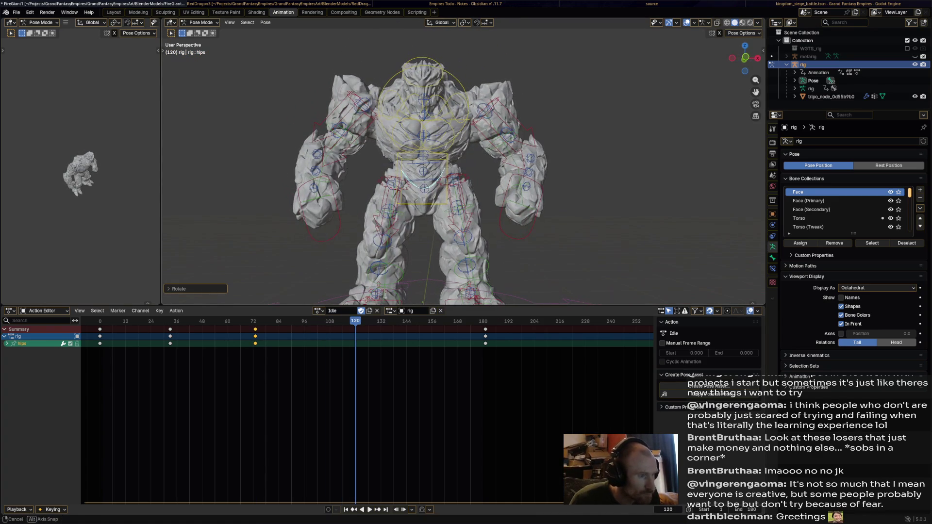
pyautogui.press('r')
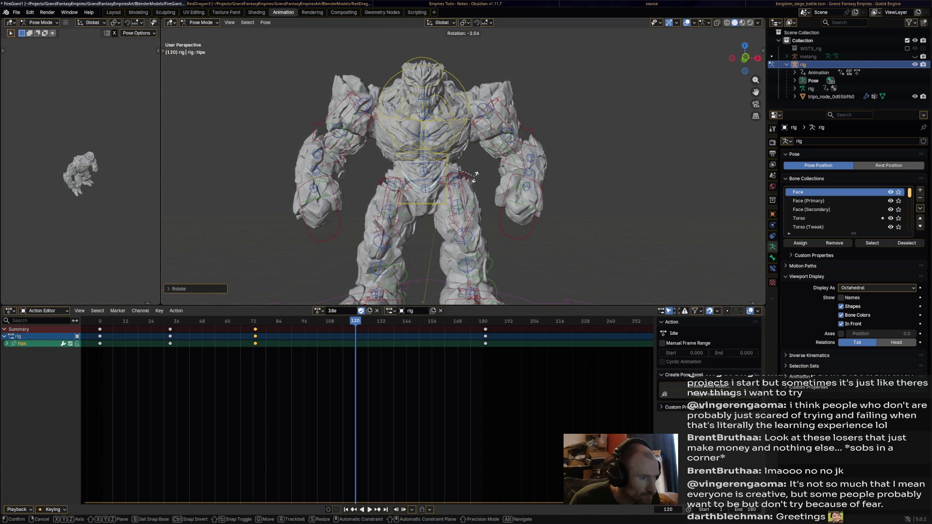
pyautogui.click(475, 177)
pyautogui.press('i')
pyautogui.press('space')
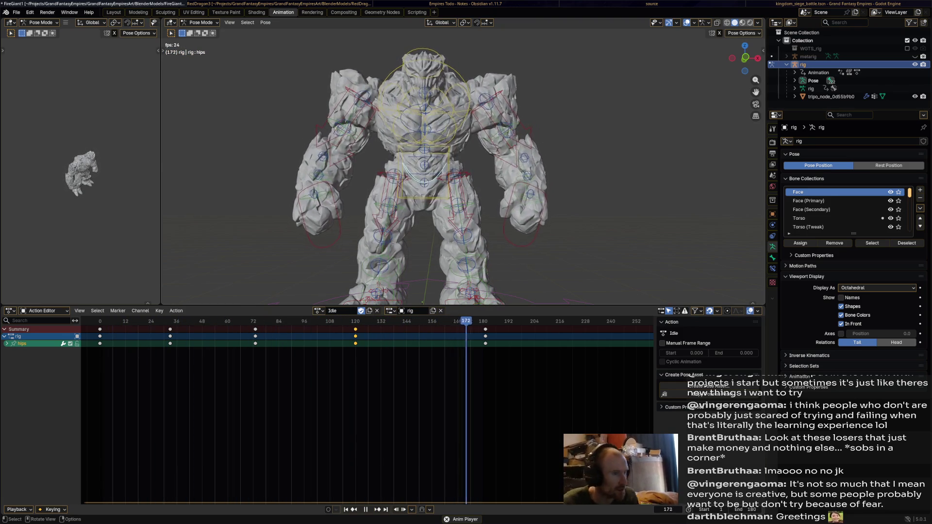
pyautogui.press('space')
pyautogui.moveTo(462, 169)
pyautogui.mouseDown(button='middle')
pyautogui.moveTo(655, 170)
pyautogui.moveTo(655, 195)
pyautogui.mouseUp(button='middle')
pyautogui.click(485, 78)
# Rotate the head bone and key it at frame 49.
pyautogui.press('space')
pyautogui.moveTo(485, 170); pyautogui.dragTo(534, 165, button='middle')
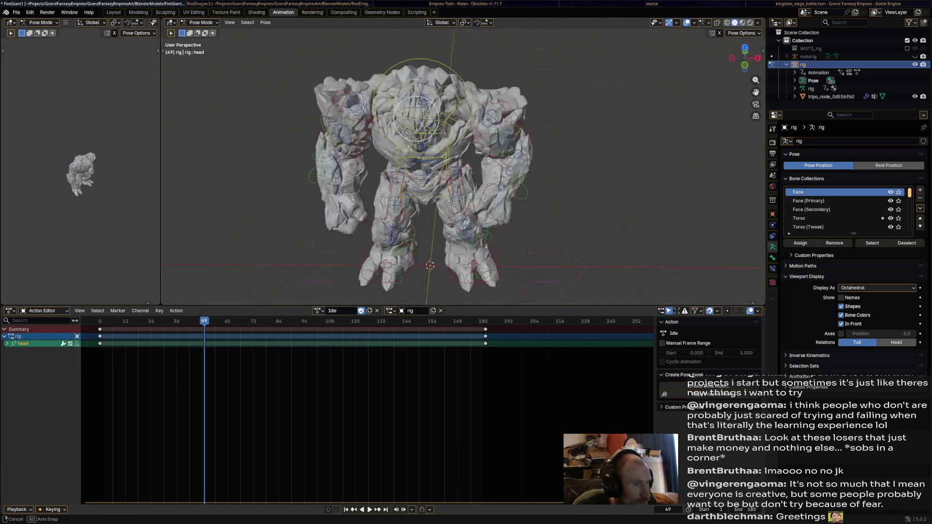
pyautogui.press('r')
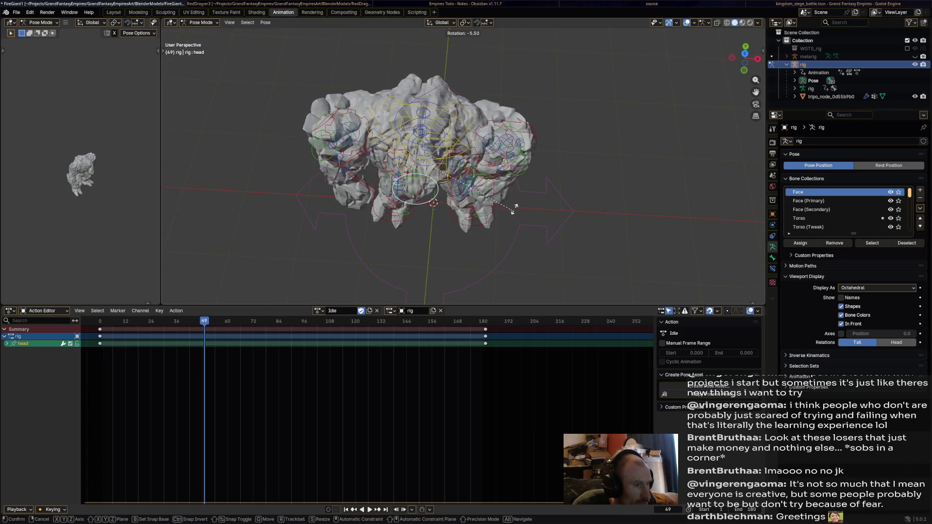
pyautogui.click(518, 204)
pyautogui.moveTo(518, 204); pyautogui.dragTo(517, 146, button='middle')
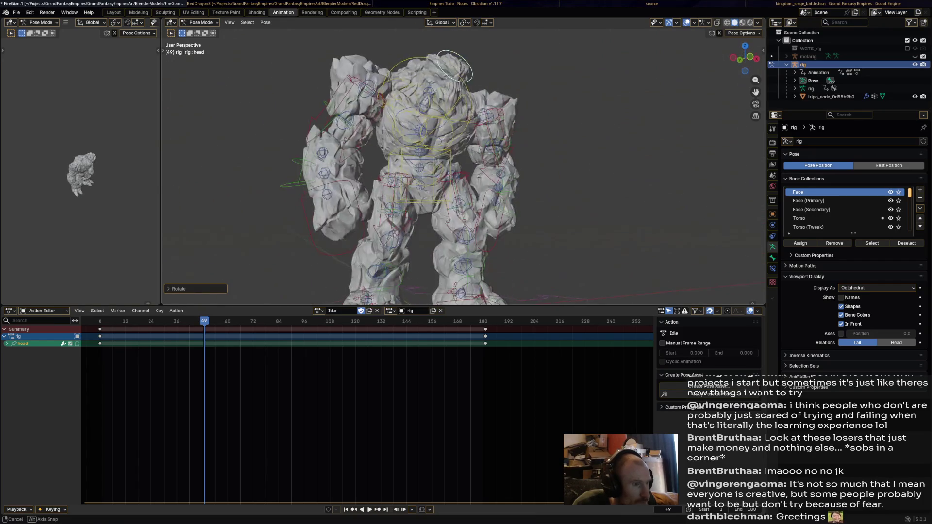
pyautogui.press('i')
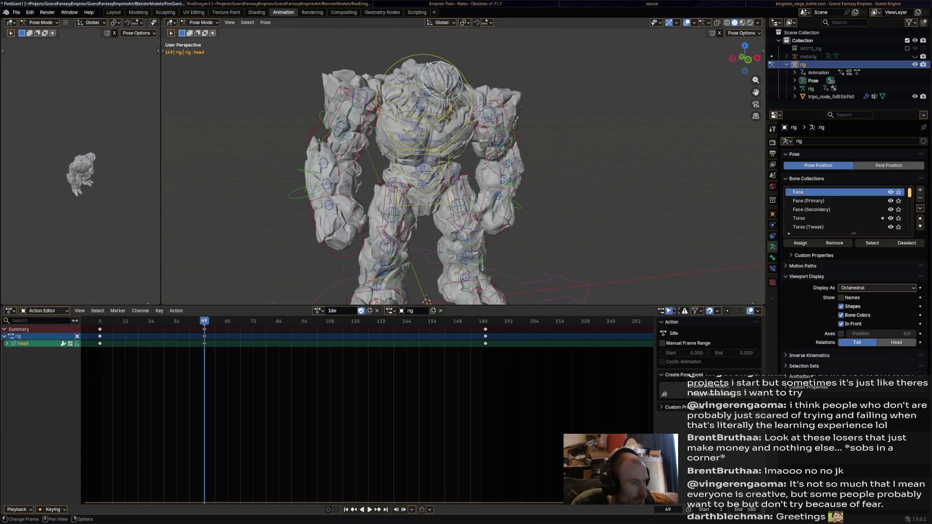
# Rotate the head again and key that pose at frame 112.
pyautogui.press('space')
pyautogui.press('space')
pyautogui.moveTo(442, 228)
pyautogui.mouseDown(button='middle')
pyautogui.moveTo(443, 260)
pyautogui.moveTo(426, 233)
pyautogui.moveTo(423, 204)
pyautogui.moveTo(468, 202)
pyautogui.mouseUp(button='middle')
pyautogui.press('r')
pyautogui.click(427, 258)
pyautogui.press('i')
# Add further head rotations at frames 145 and 77.
pyautogui.moveTo(395, 321); pyautogui.dragTo(408, 321)
pyautogui.press('r')
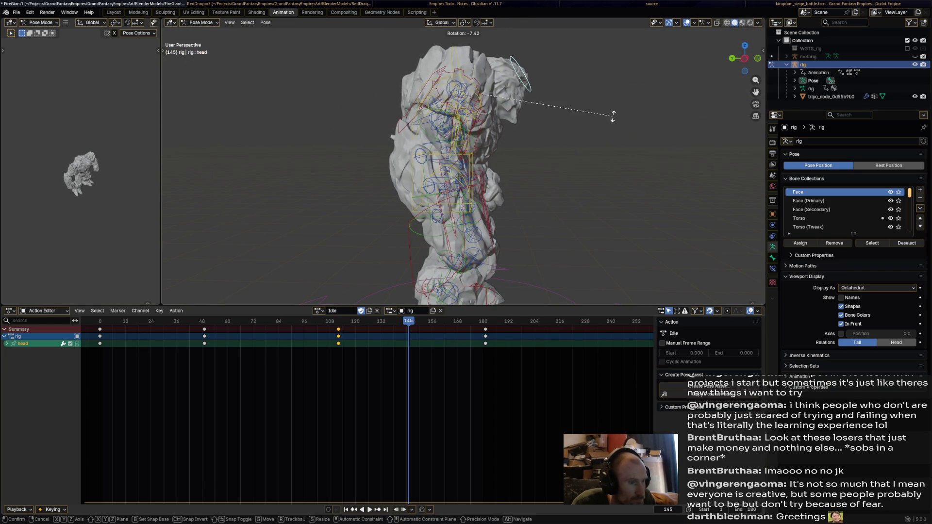
pyautogui.click(613, 115)
pyautogui.press('space')
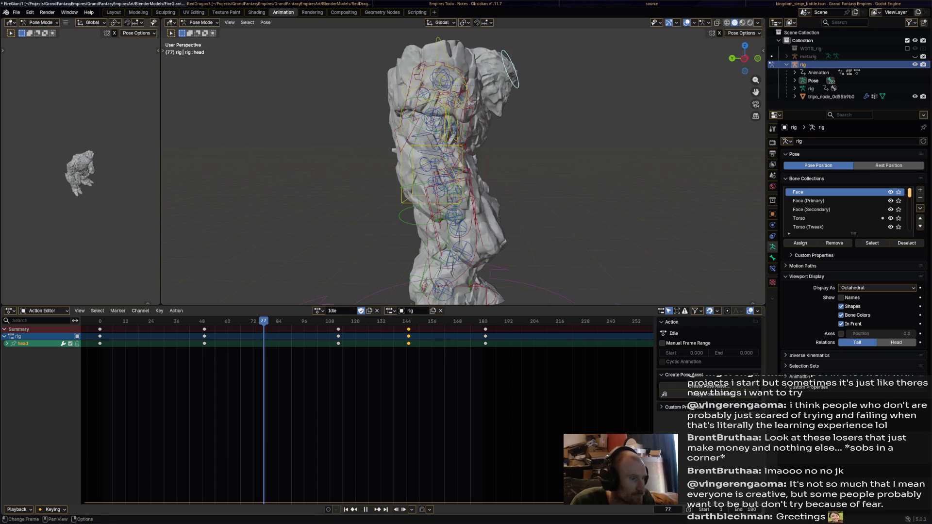
pyautogui.press('r')
pyautogui.click(598, 143)
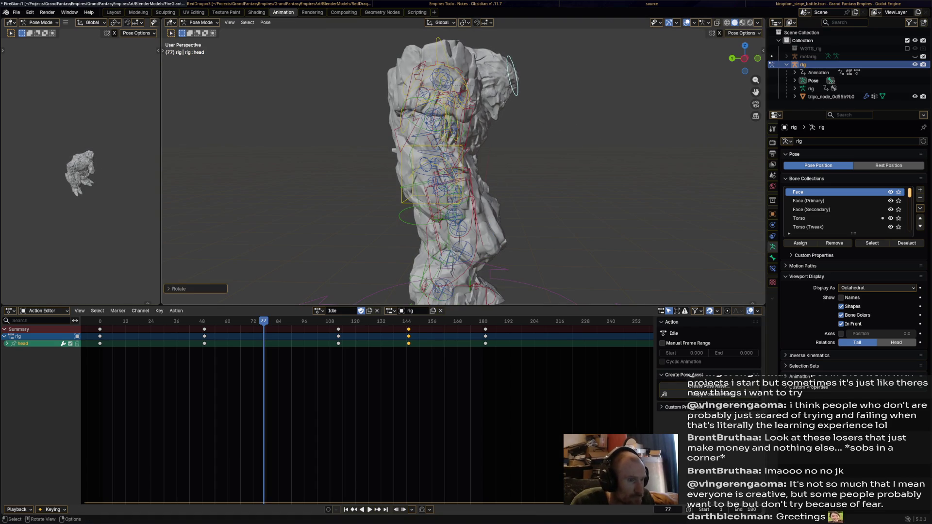
# Play the Idle loop back, then select the keyframes at frame 0.
pyautogui.press('space')
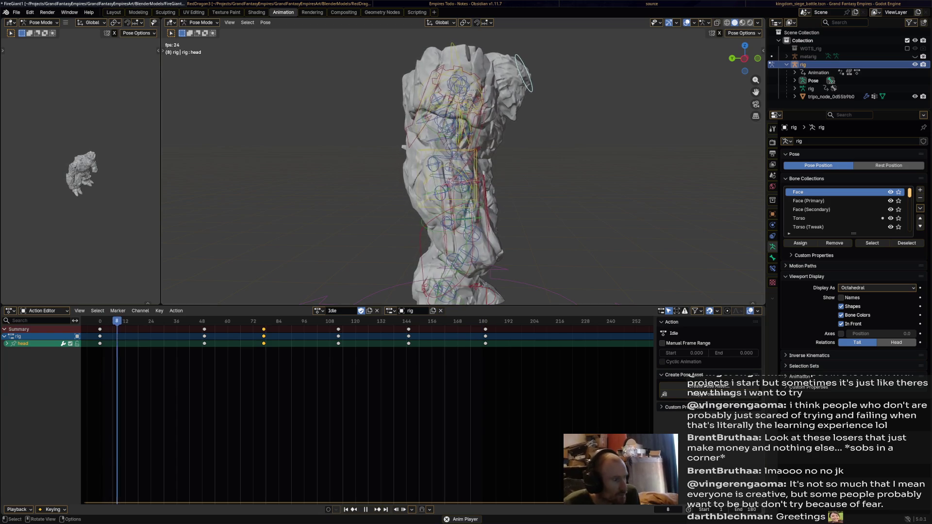
pyautogui.moveTo(413, 169)
pyautogui.mouseDown(button='middle')
pyautogui.moveTo(515, 170)
pyautogui.moveTo(519, 180)
pyautogui.moveTo(554, 184)
pyautogui.mouseUp(button='middle')
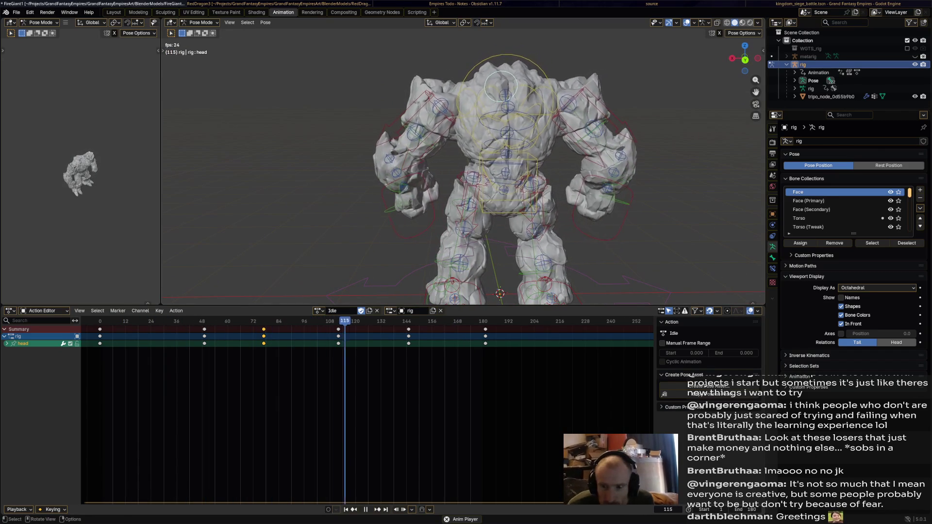
pyautogui.press('space')
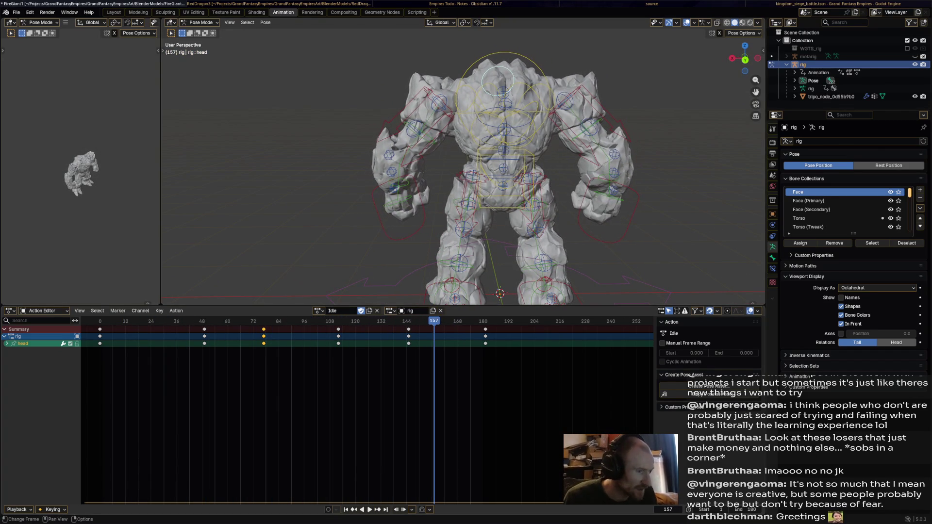
pyautogui.click(100, 329)
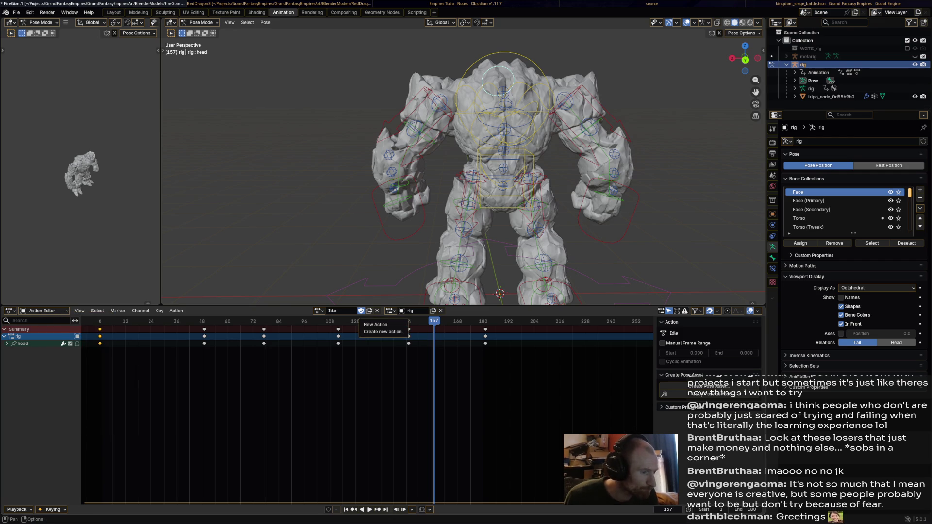
# Create a new action copied from Idle and name it Walk.
pyautogui.click(369, 310)
pyautogui.click(338, 310)
pyautogui.write('Walk')
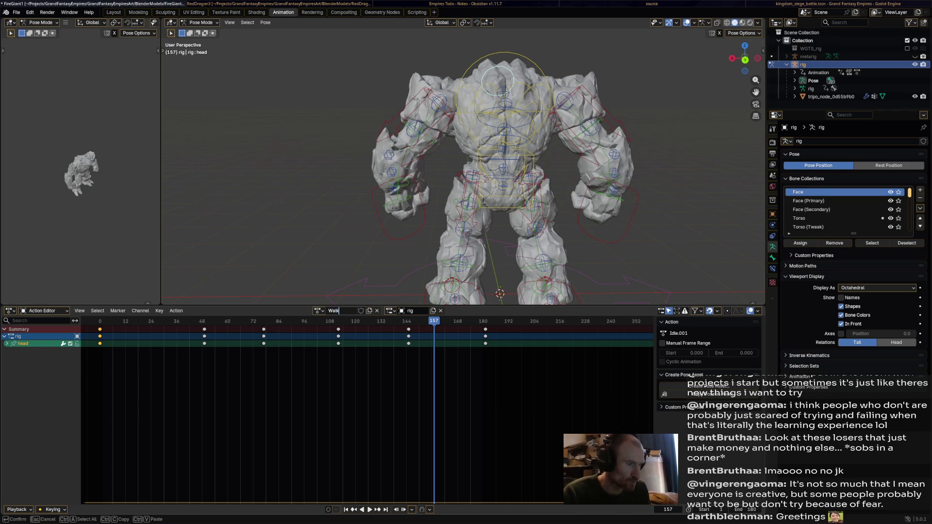
pyautogui.press('Return')
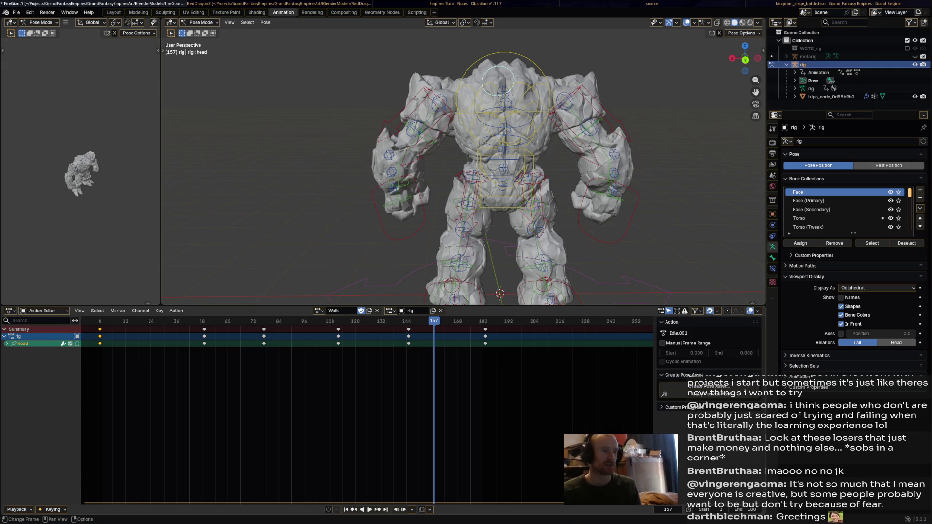
# Delete all Walk keyframes from frame 48 to 180.
pyautogui.moveTo(160, 384); pyautogui.dragTo(544, 321)
pyautogui.press('x')
pyautogui.click(510, 347)
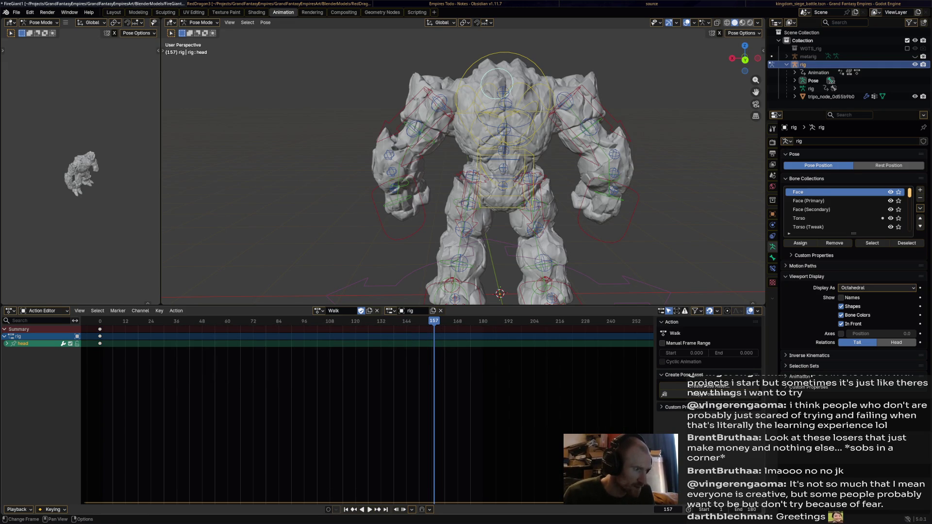
# Return to frame 0 and save FireGiant1.blend.
pyautogui.hotkey('shift', 'Left')
pyautogui.moveTo(486, 194); pyautogui.dragTo(417, 192, button='middle')
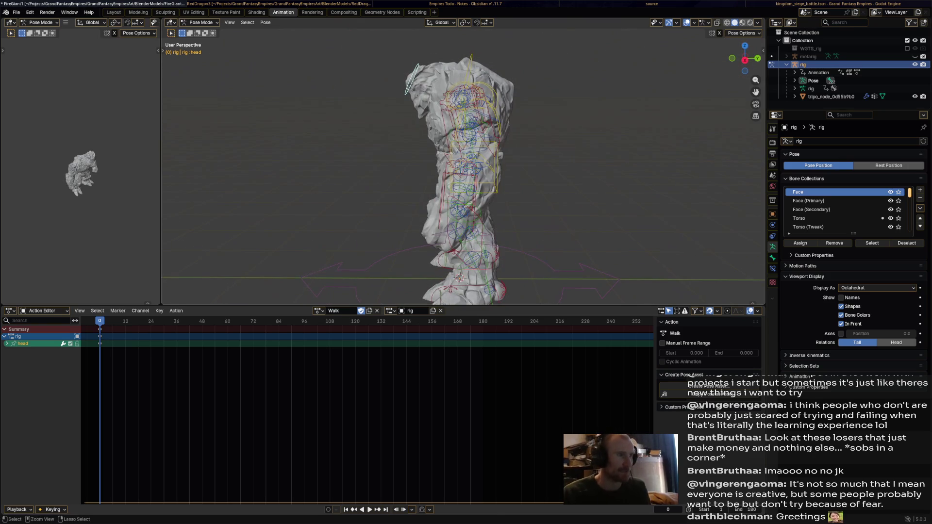
pyautogui.hotkey('ctrl', 's')
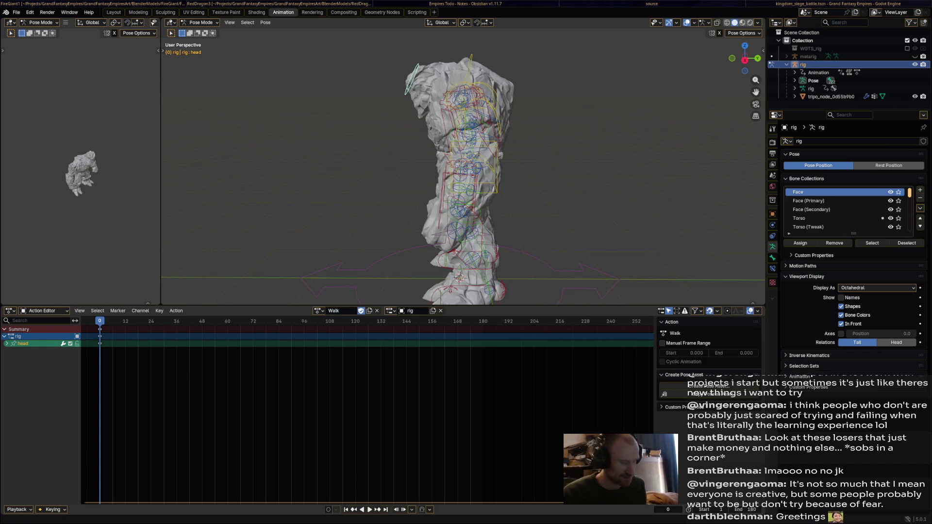
# Switch from Blender to the Godot editor showing the kingdom_siege_battle scene.
pyautogui.hotkey('alt', 'Tab')
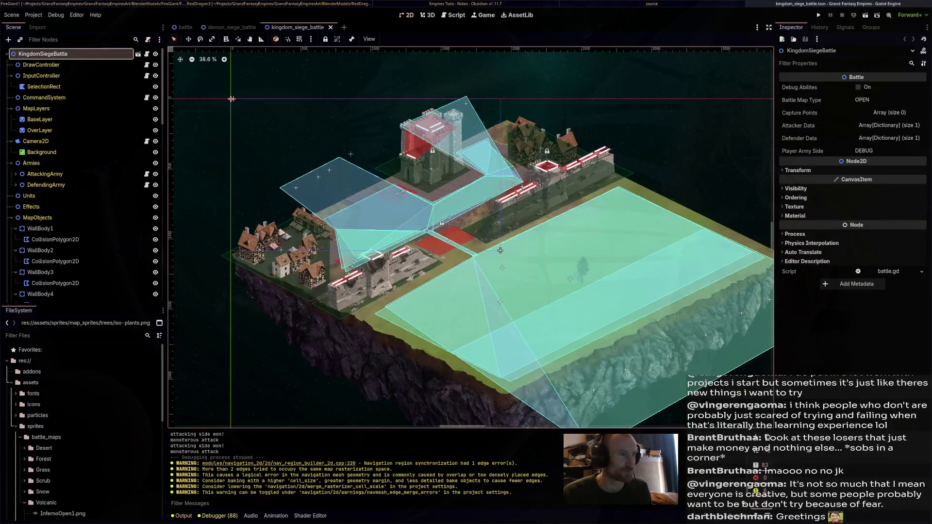
# Make the Fire Giant and Spider Queen lines unchecked checkbox tasks, then return to Firefox.
pyautogui.hotkey('alt', 'Tab')
pyautogui.hotkey('alt', 'Tab')
pyautogui.hotkey('alt', 'Tab')
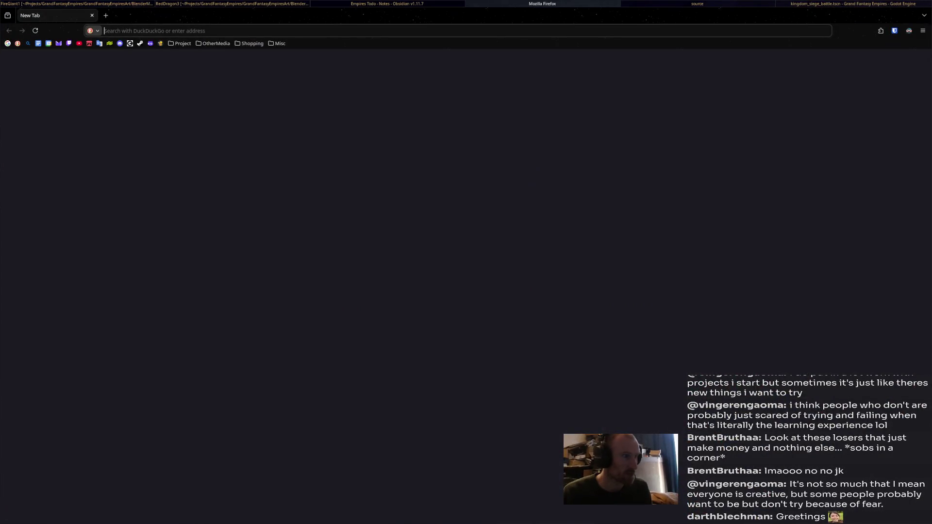
pyautogui.hotkey('alt', 'Tab')
pyautogui.hotkey('alt', 'Tab')
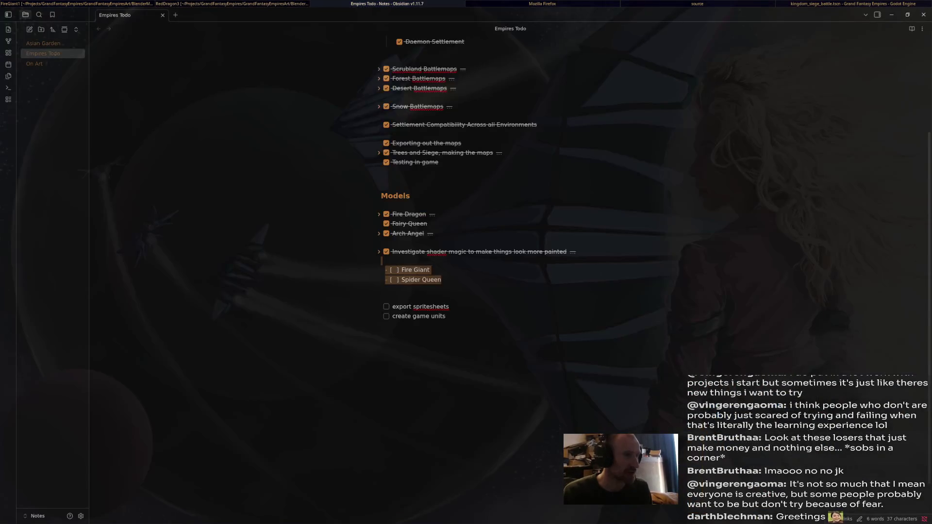
pyautogui.press('Up')
pyautogui.hotkey('shift', 'End')
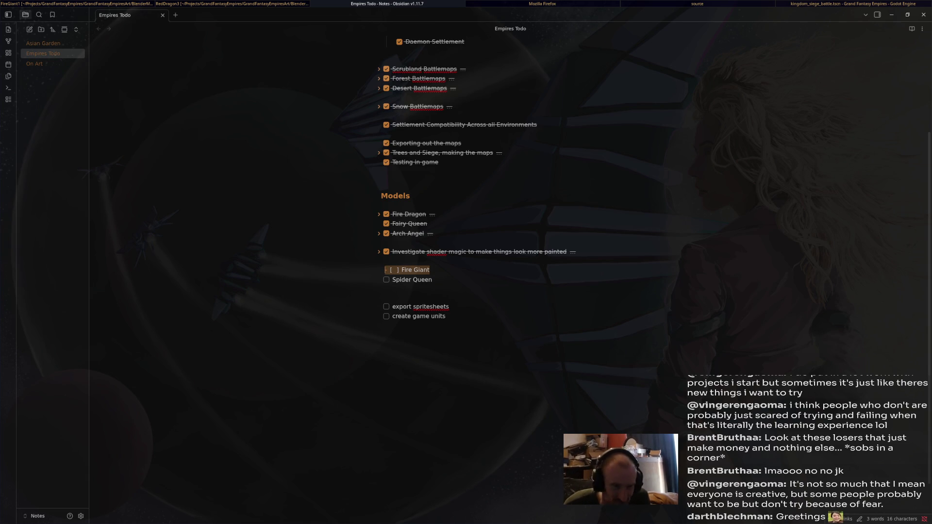
pyautogui.press('Down')
pyautogui.press('Down')
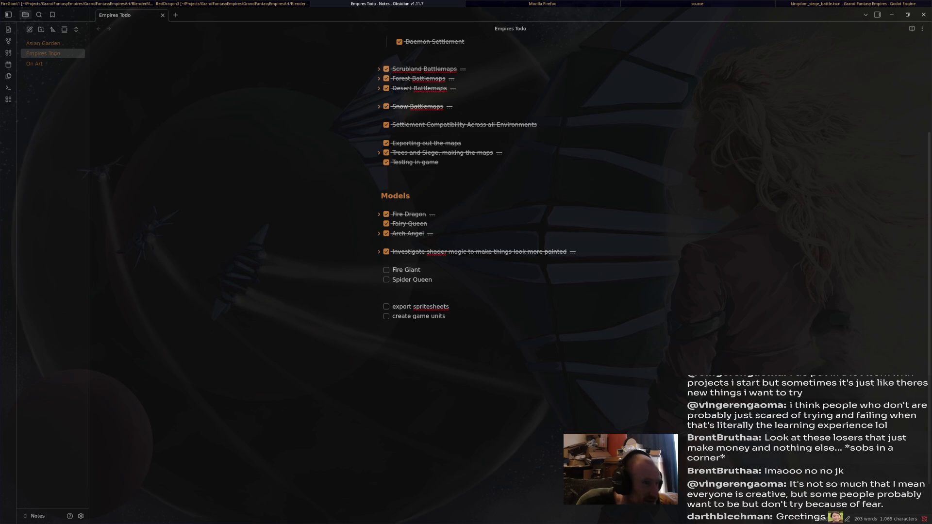
pyautogui.hotkey('alt', 'Tab')
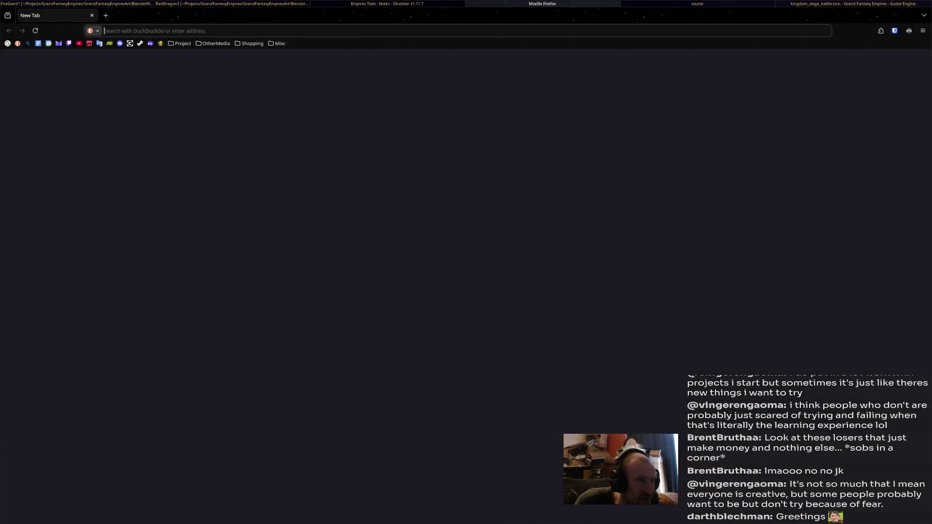
# Open the Sketchfab bookmark from the Project folder and search models for 'Spider'.
pyautogui.click(180, 43)
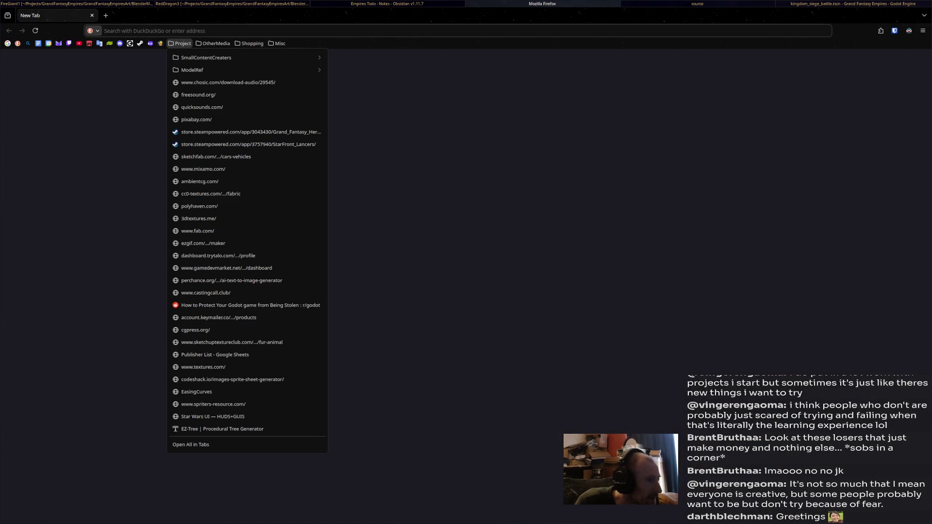
pyautogui.moveTo(203, 70)
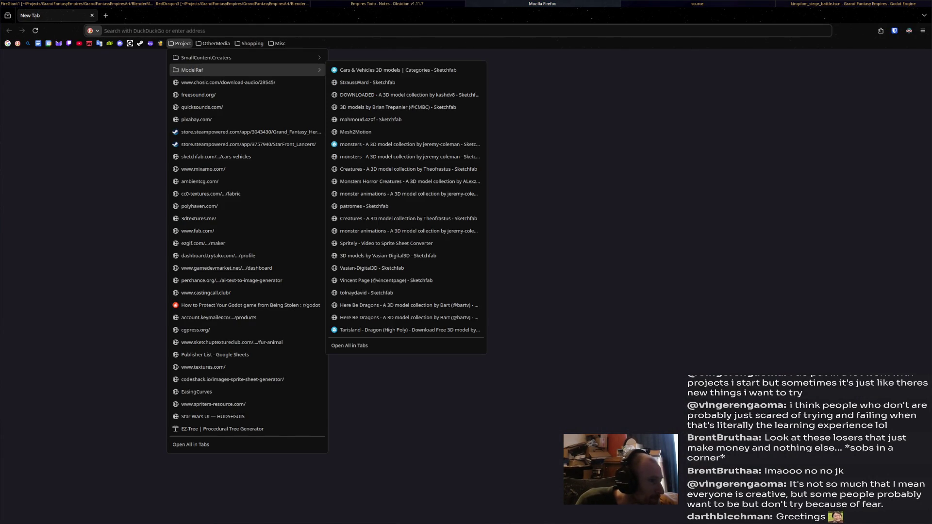
pyautogui.click(369, 70)
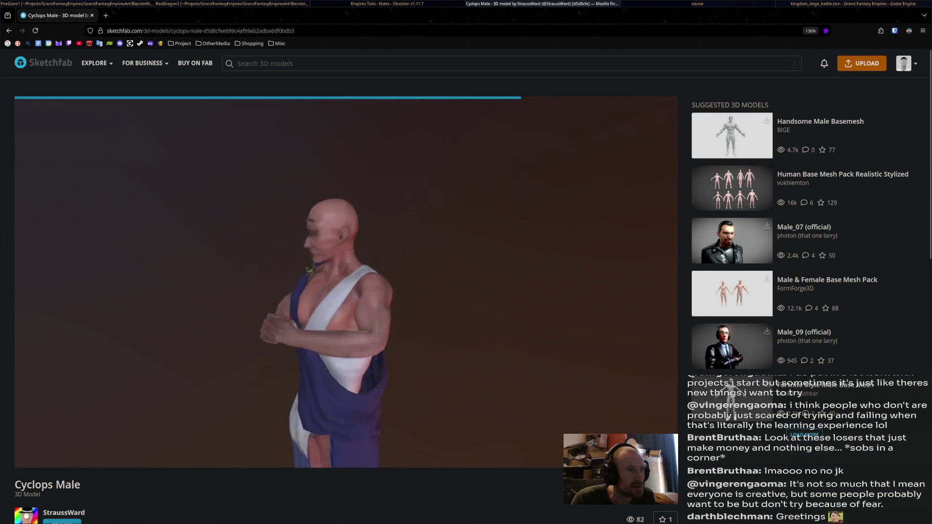
pyautogui.press('/')
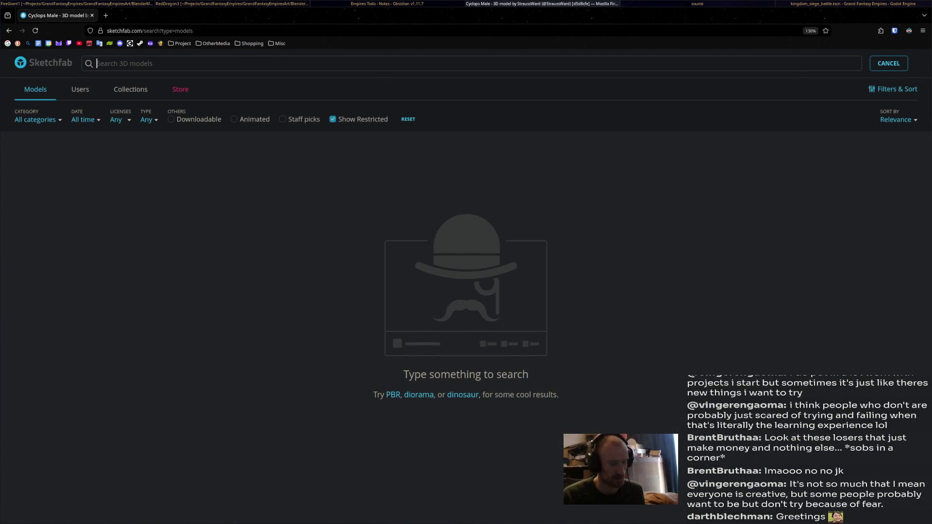
pyautogui.write('Spider')
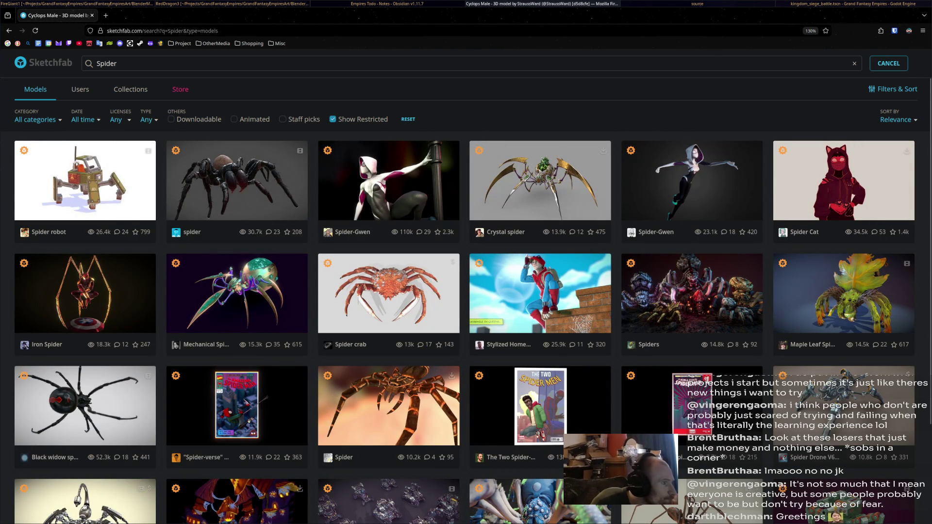
# Filter to CC BY, CC BY-SA, CC0, Free Standard, Standard, Editorial licences; background-open Arachne, Weaver of the Gods.
pyautogui.click(116, 120)
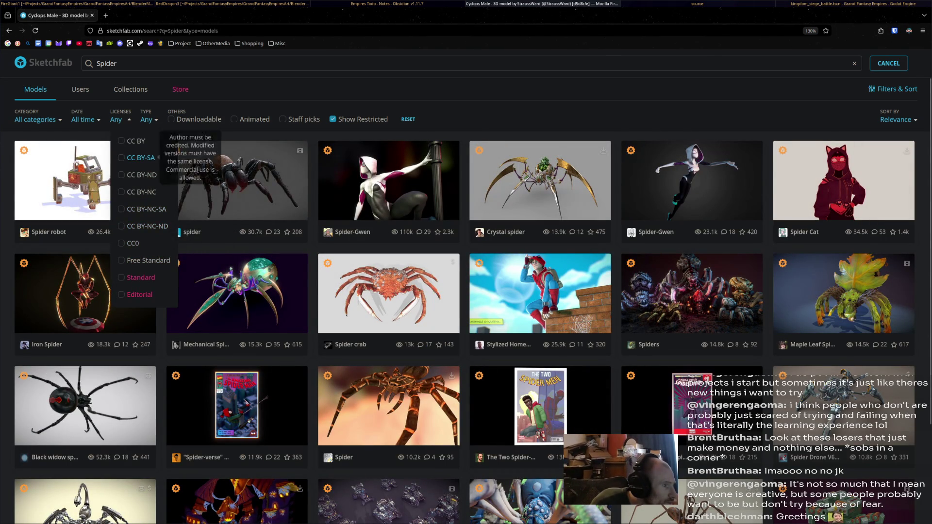
pyautogui.click(133, 141)
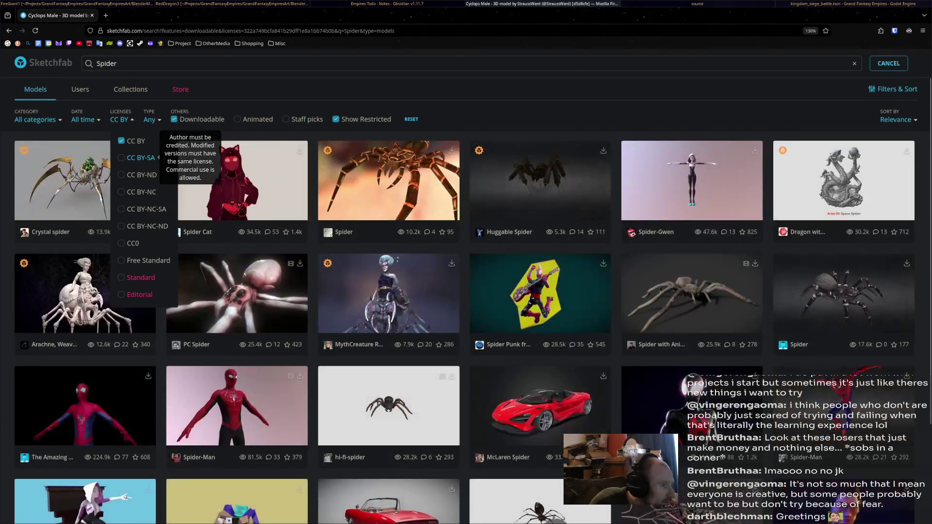
pyautogui.click(141, 157)
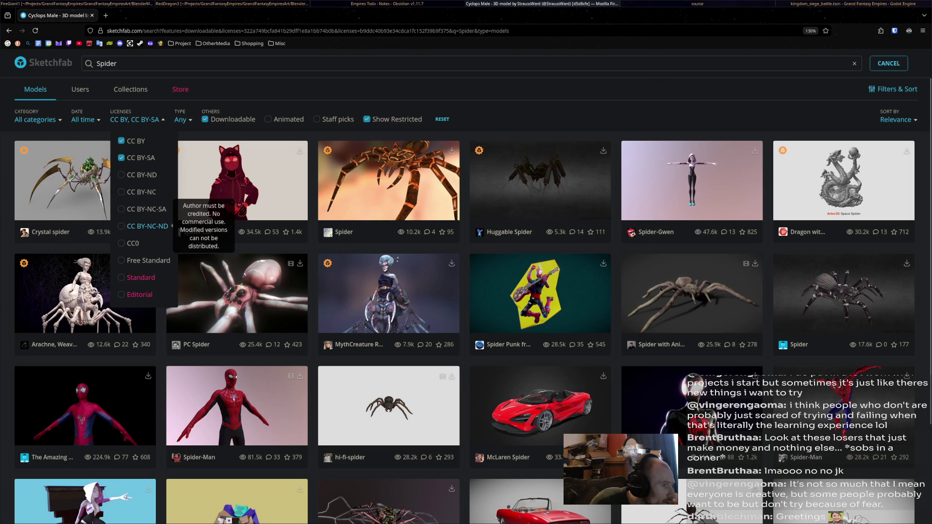
pyautogui.click(133, 243)
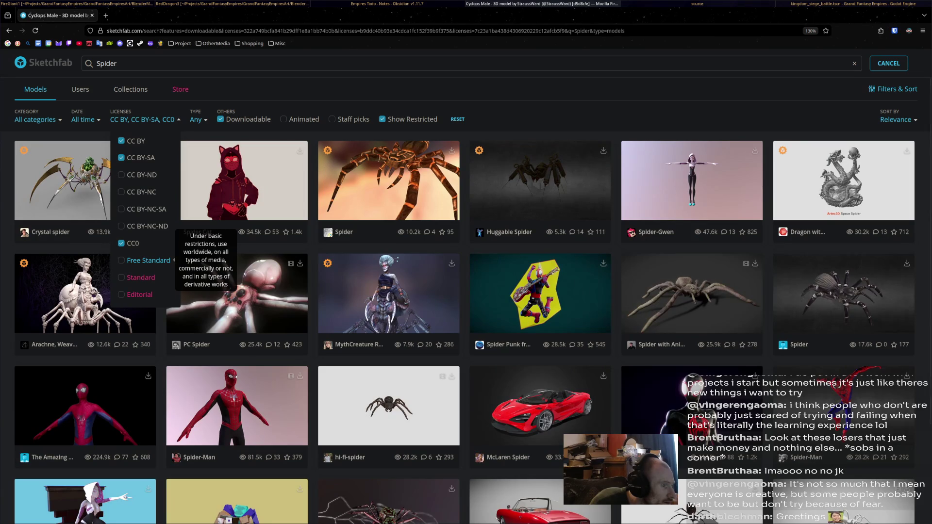
pyautogui.click(146, 261)
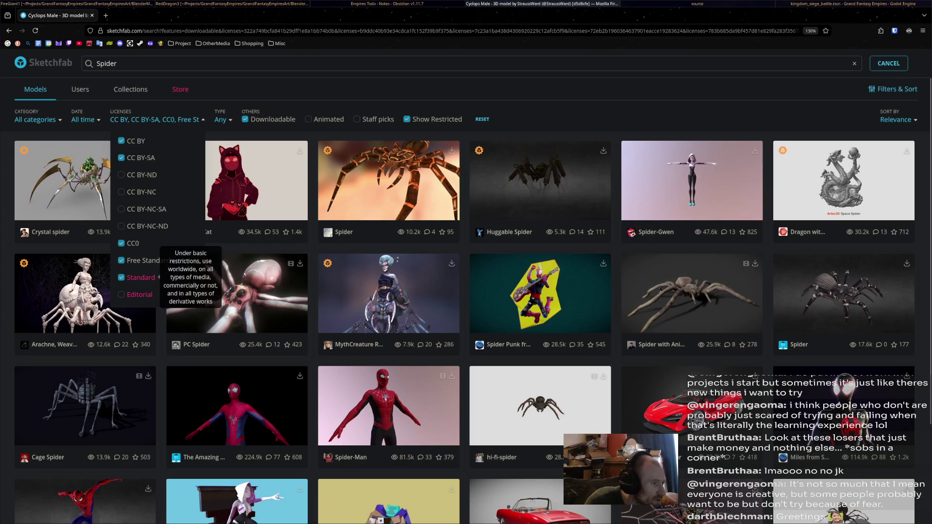
pyautogui.click(141, 277)
pyautogui.click(140, 295)
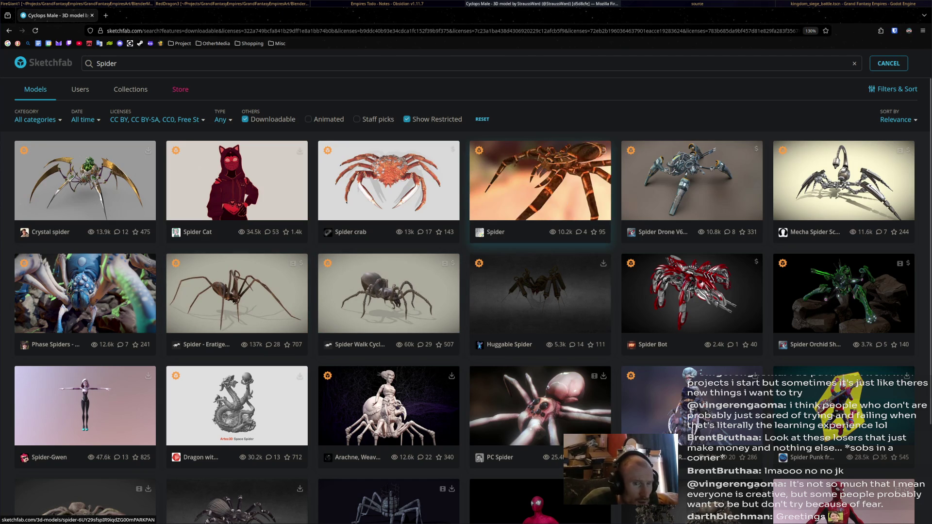
pyautogui.scroll(-2, 237, 291)
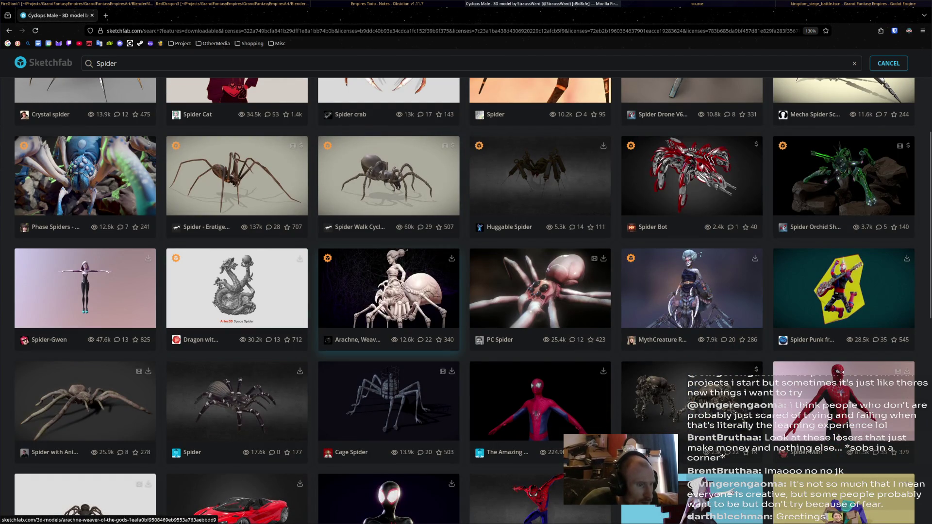
pyautogui.middleClick(388, 288)
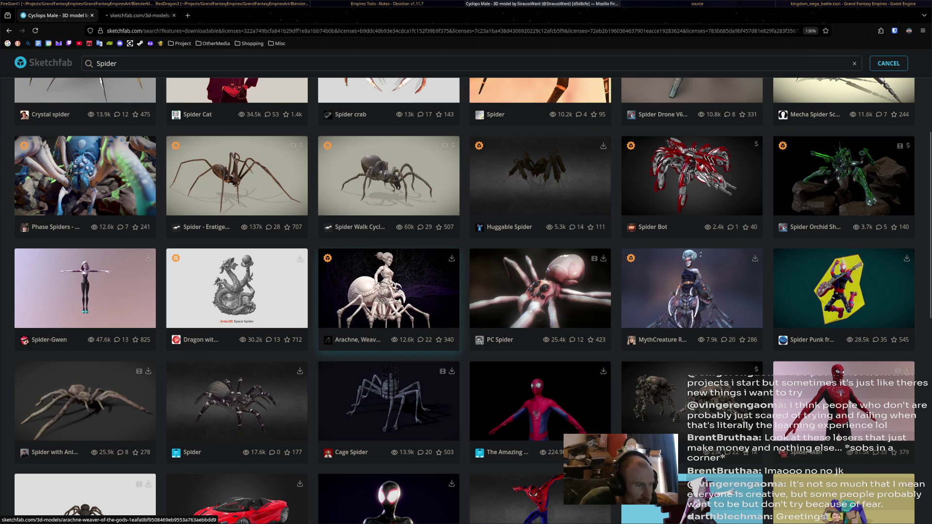
pyautogui.hotkey('ctrl', 'Tab')
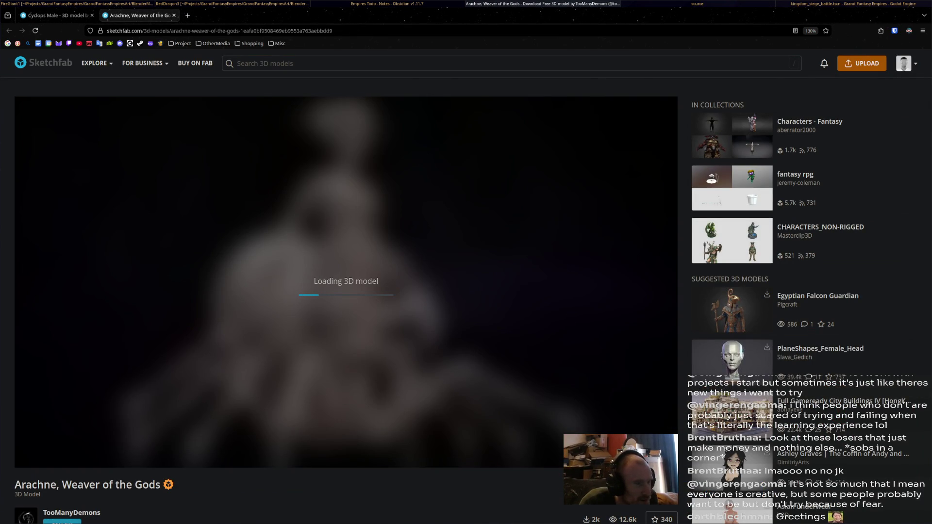
pyautogui.scroll(-5, 346, 281)
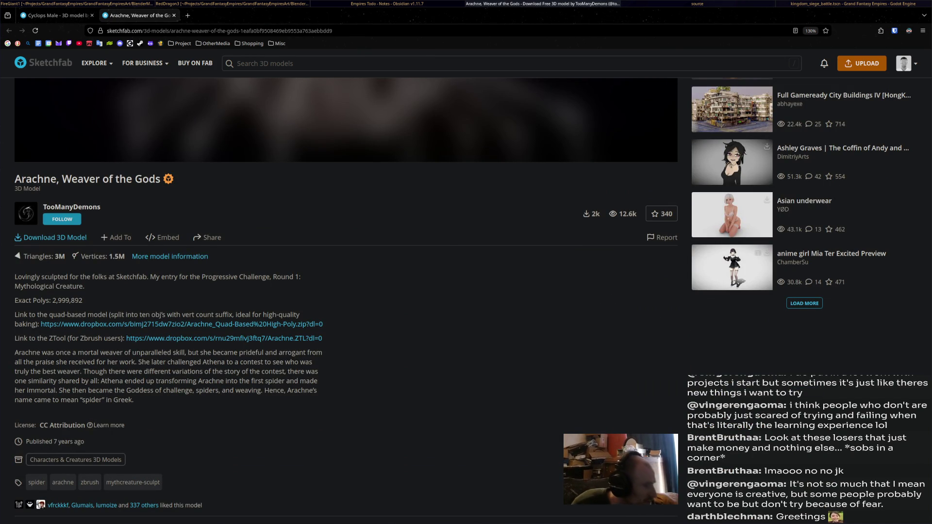
pyautogui.scroll(-5, 62, 422)
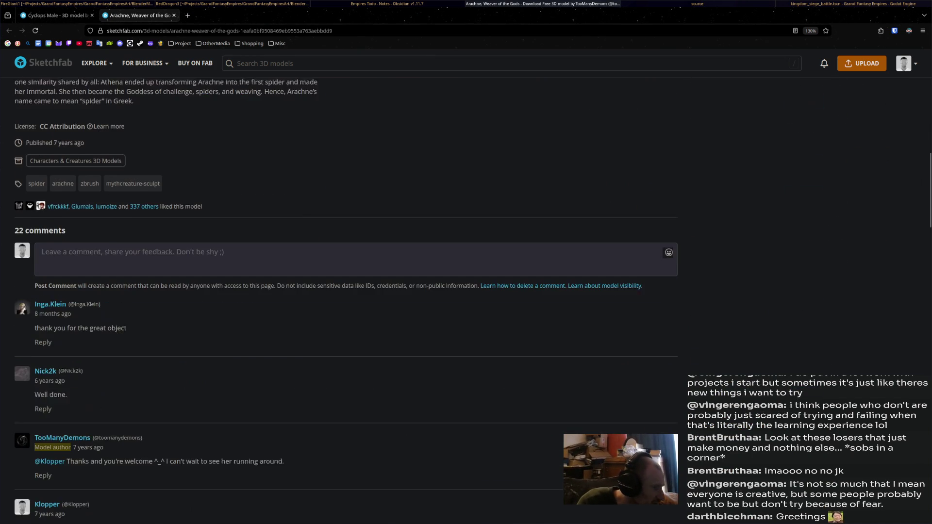
pyautogui.scroll(10, 346, 301)
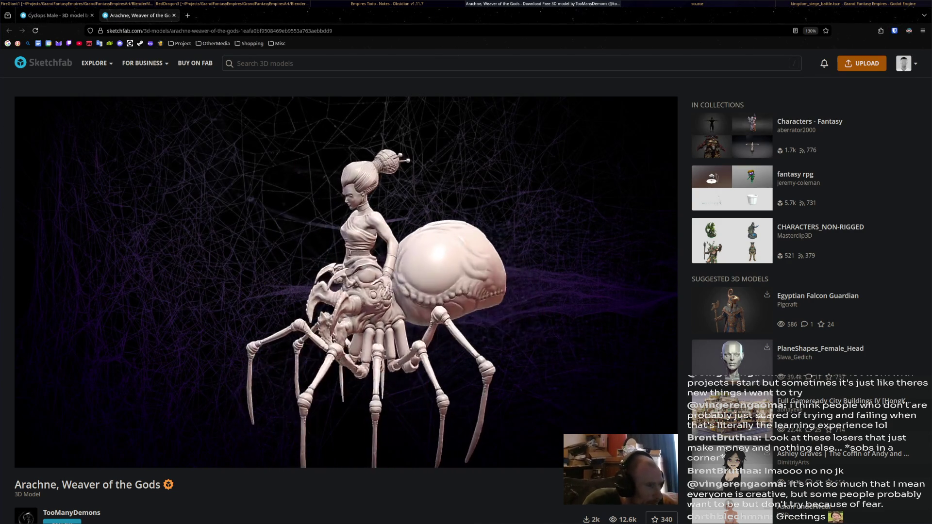
pyautogui.hotkey('ctrl', 'Tab')
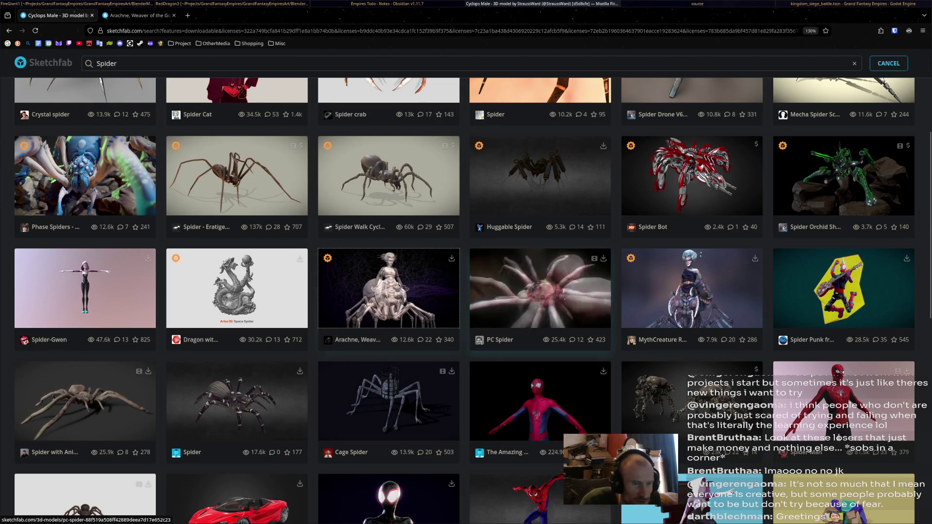
# Open MythCreature Round 2: Arachne in a background tab and browse the Arachne, Weaver of the Gods page.
pyautogui.middleClick(692, 289)
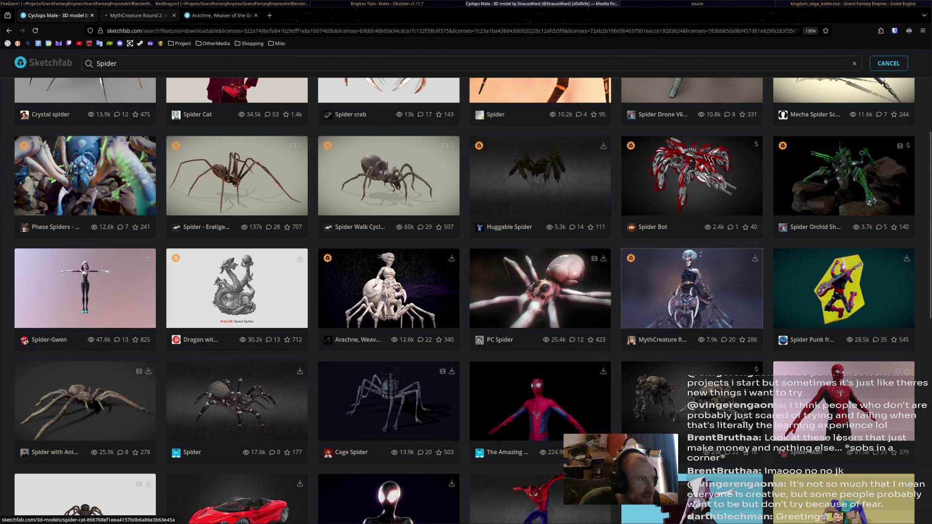
pyautogui.hotkey('ctrl', 'Tab')
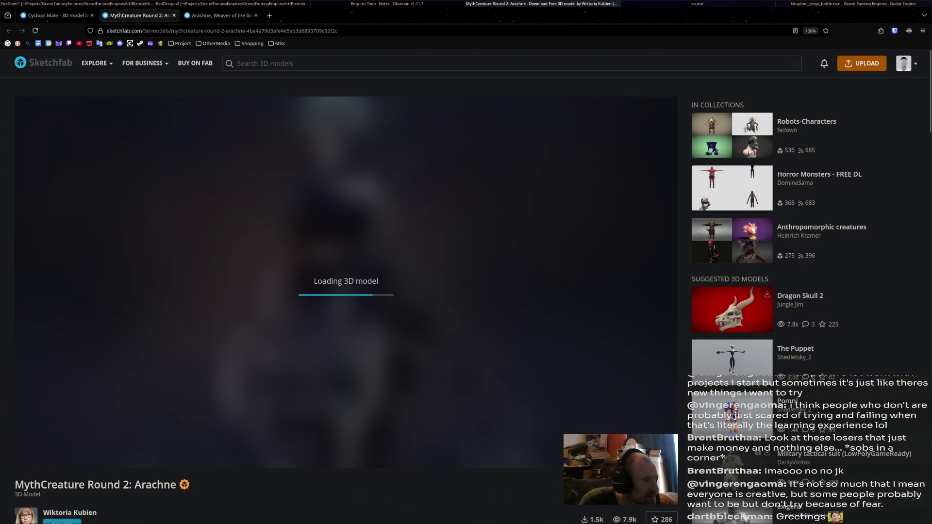
pyautogui.click(56, 16)
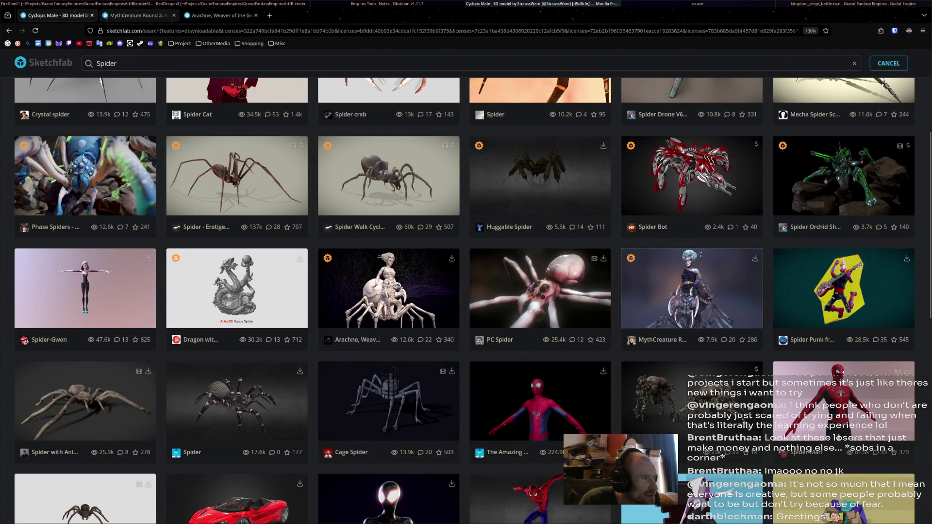
pyautogui.click(137, 15)
pyautogui.click(220, 15)
pyautogui.scroll(-3, 466, 291)
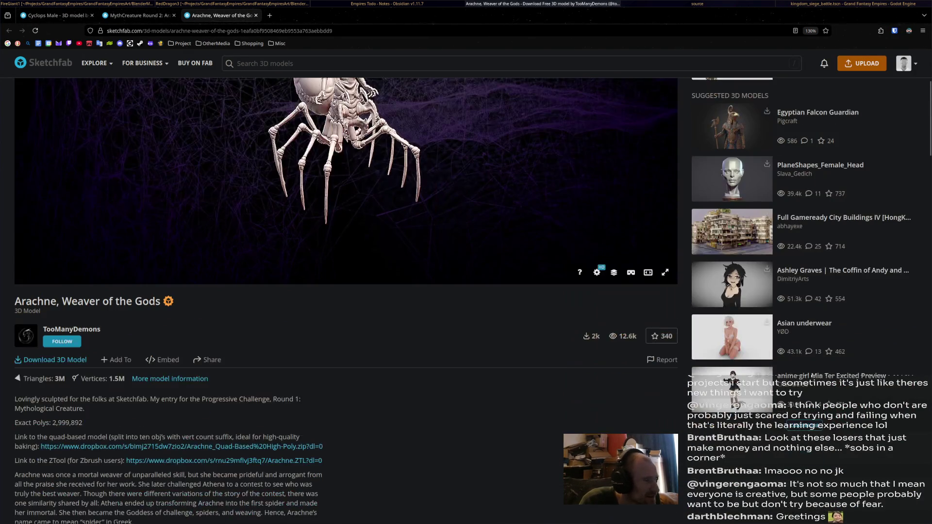
pyautogui.scroll(-4, 340, 291)
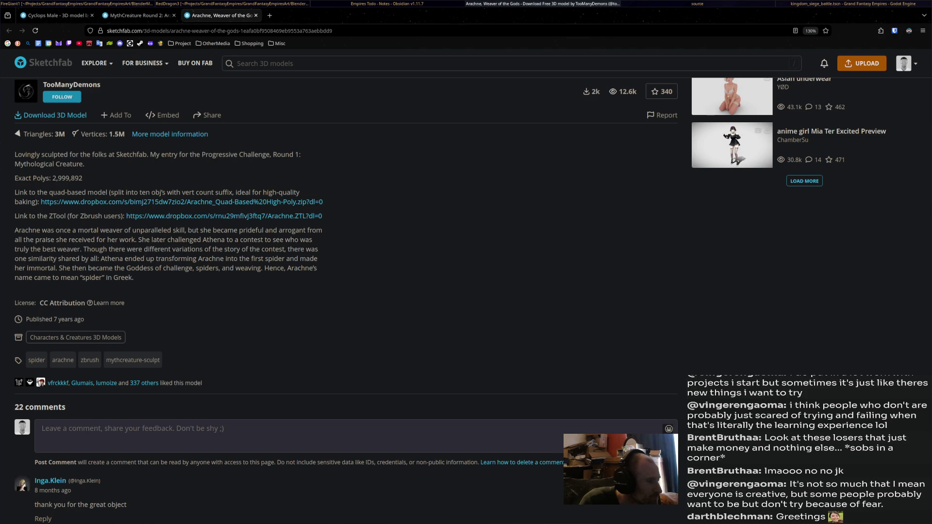
# Inspect the MythCreature Round 2: Arachne page up close, then return to the Spider results.
pyautogui.click(139, 15)
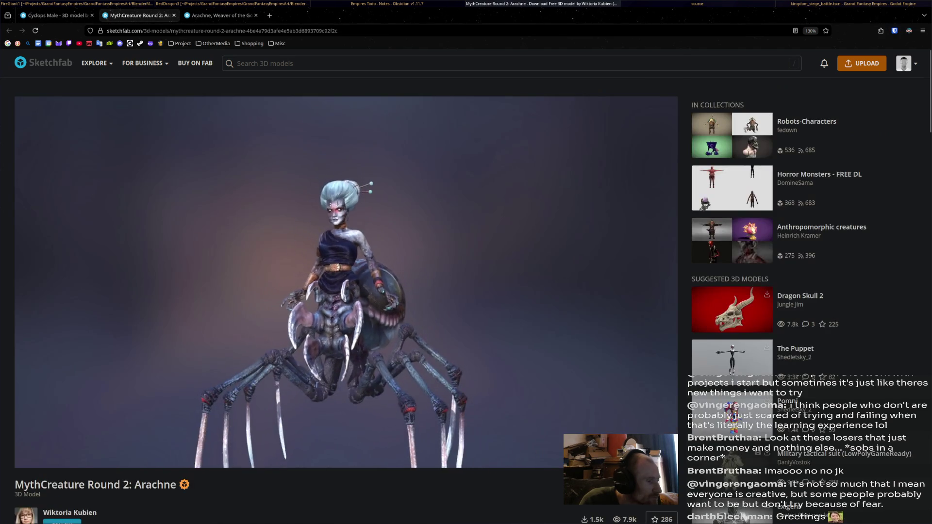
pyautogui.scroll(-6, 470, 408)
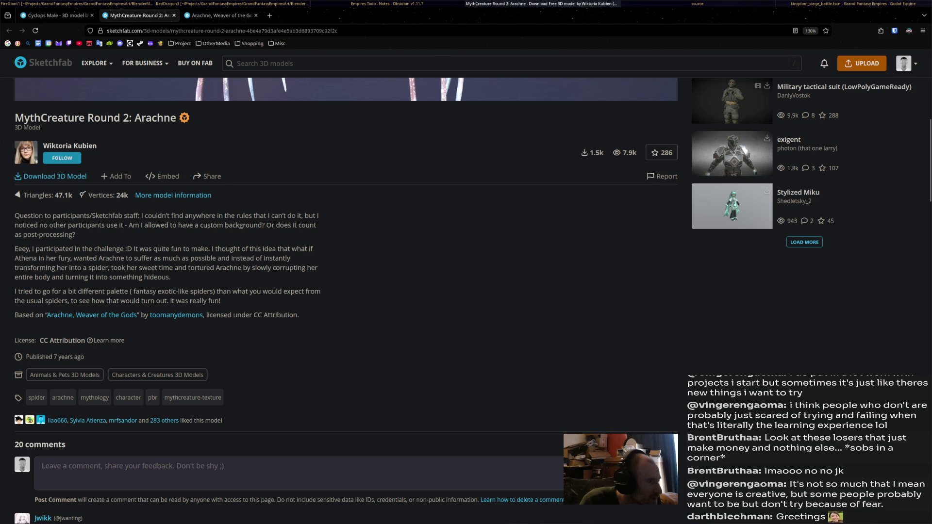
pyautogui.scroll(8, 346, 272)
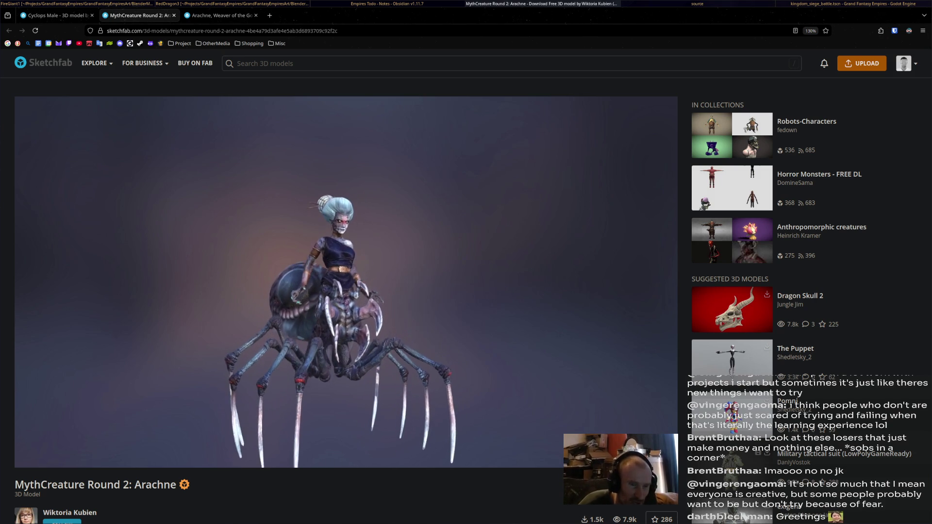
pyautogui.scroll(3, 340, 281)
pyautogui.scroll(2, 339, 282)
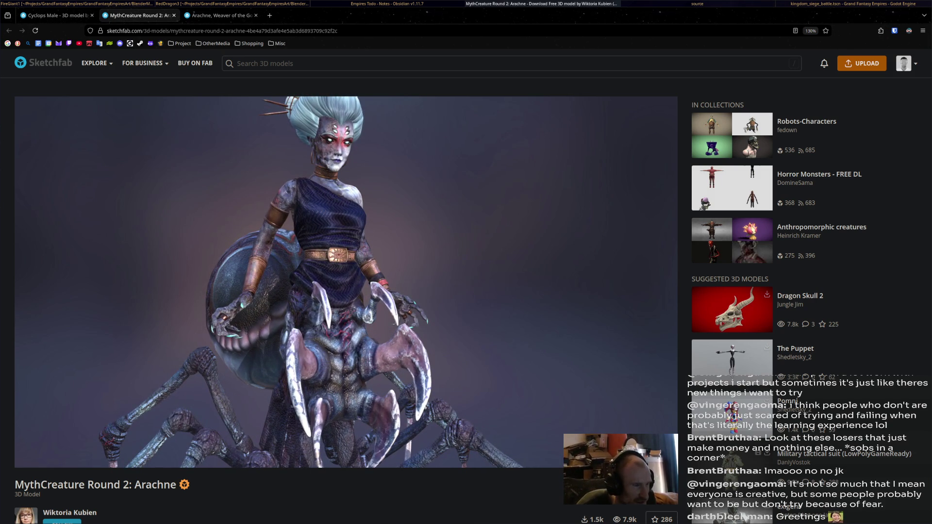
pyautogui.scroll(-5, 340, 281)
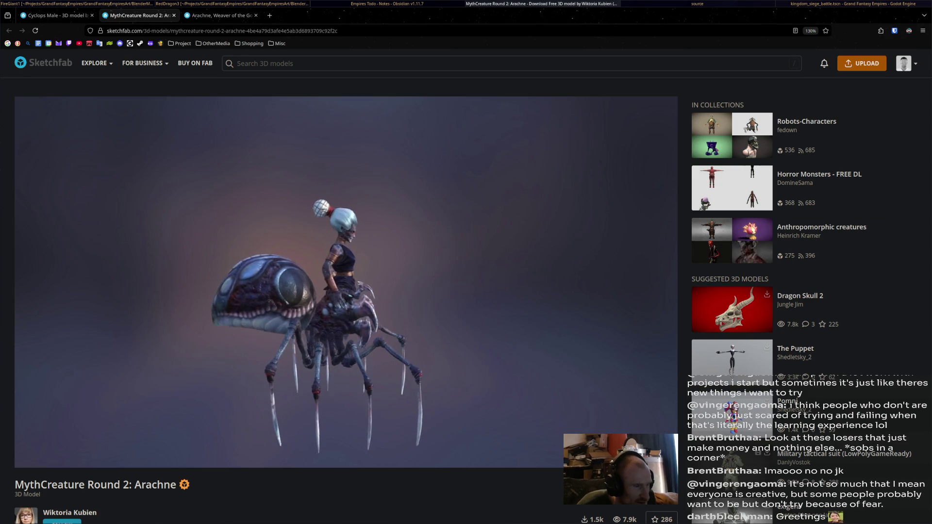
pyautogui.scroll(2, 339, 282)
pyautogui.scroll(3, 339, 282)
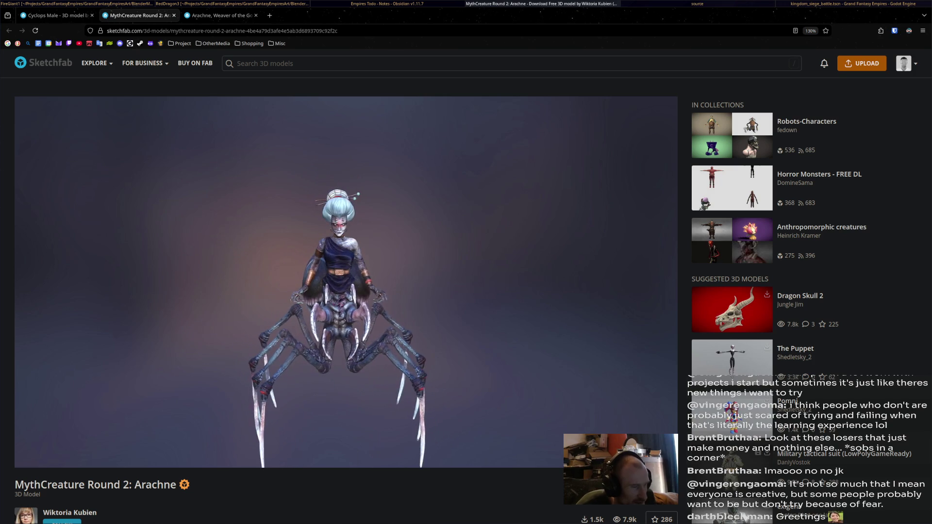
pyautogui.scroll(3, 340, 281)
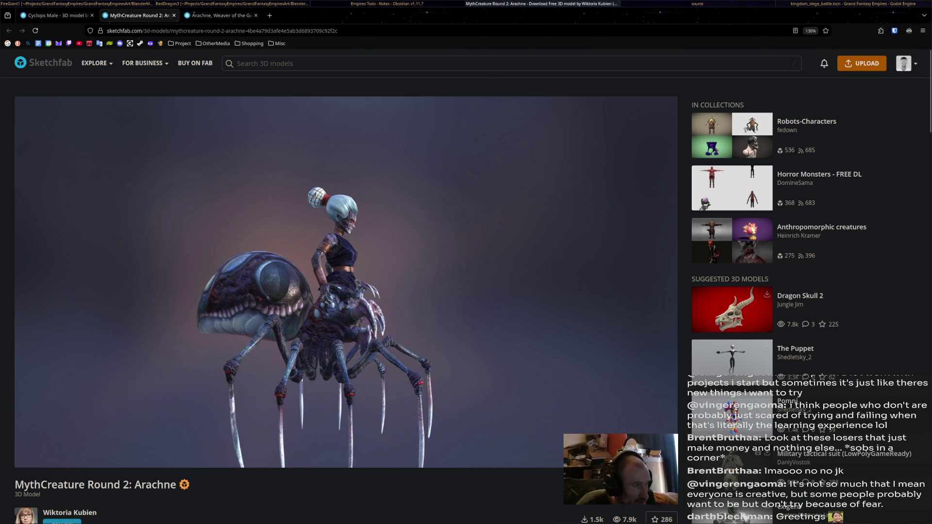
pyautogui.click(53, 15)
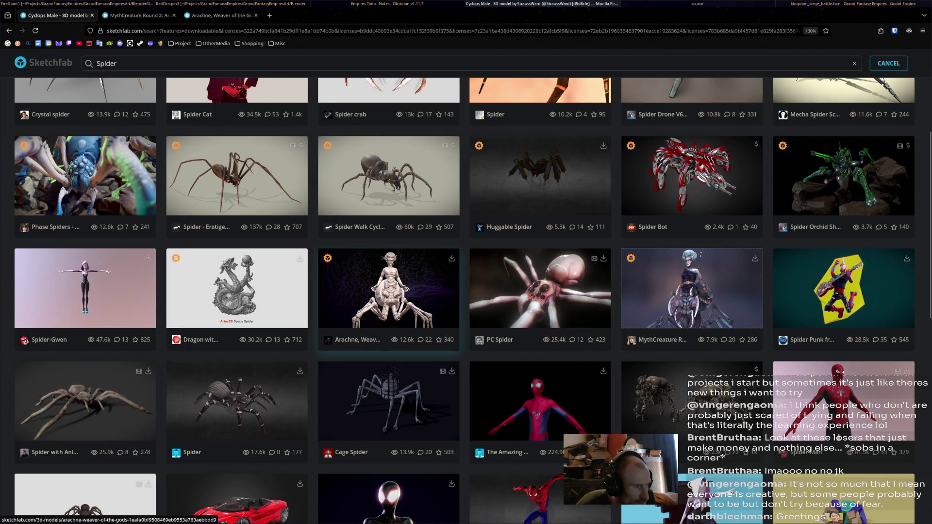
pyautogui.scroll(-4, 369, 291)
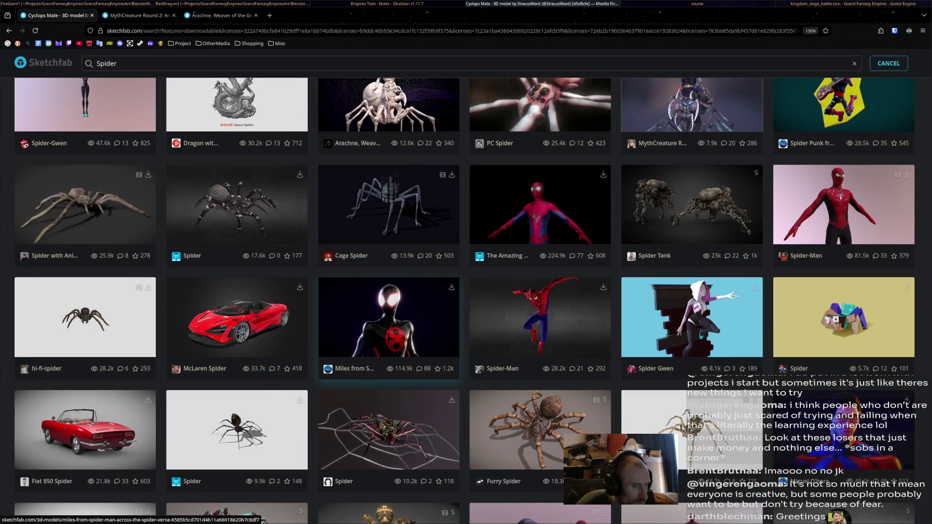
pyautogui.scroll(-4, 369, 292)
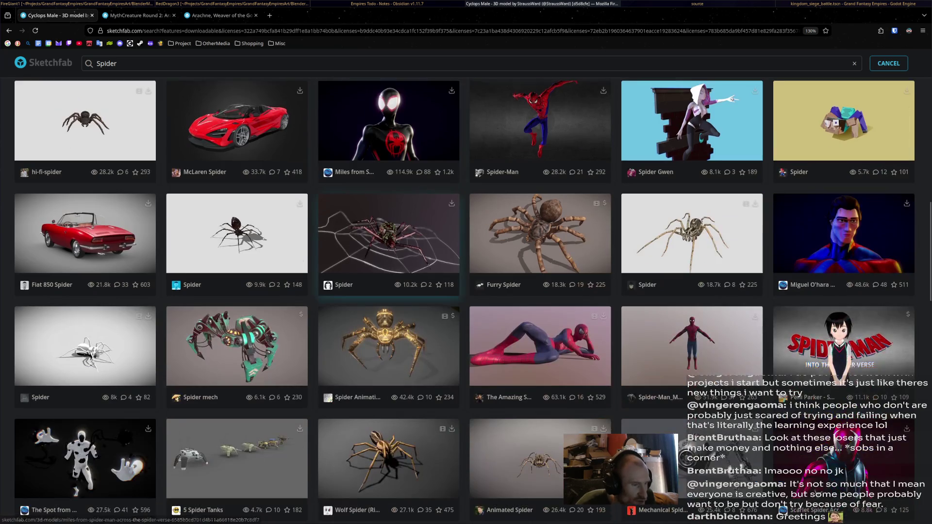
pyautogui.middleClick(692, 243)
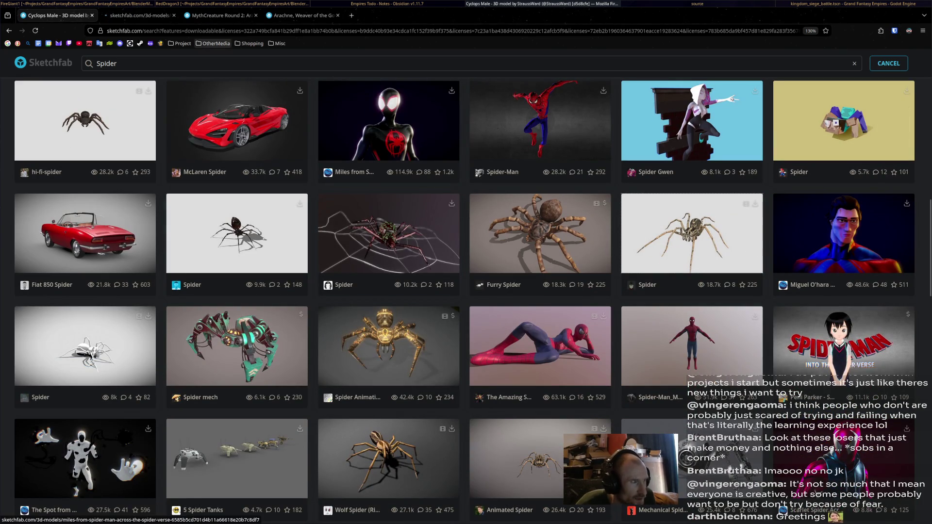
pyautogui.hotkey('ctrl', 'Tab')
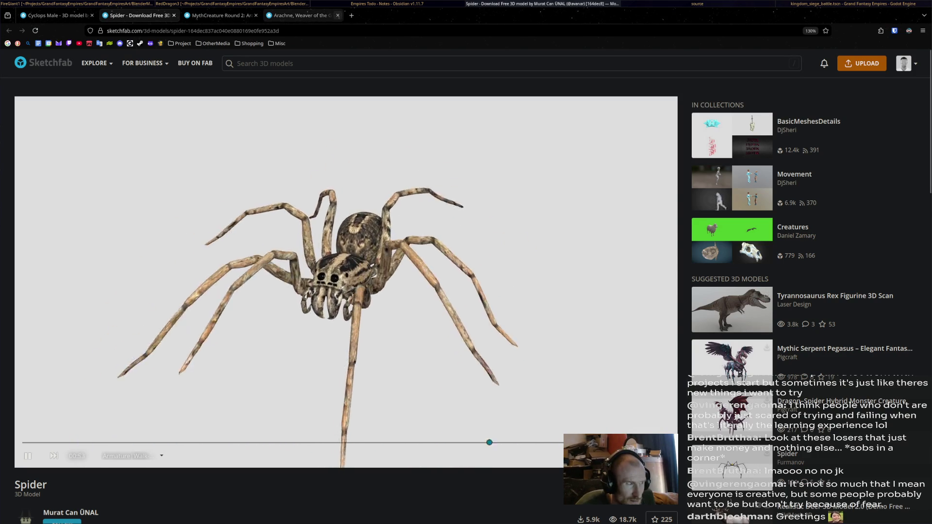
pyautogui.hotkey('ctrl', 'w')
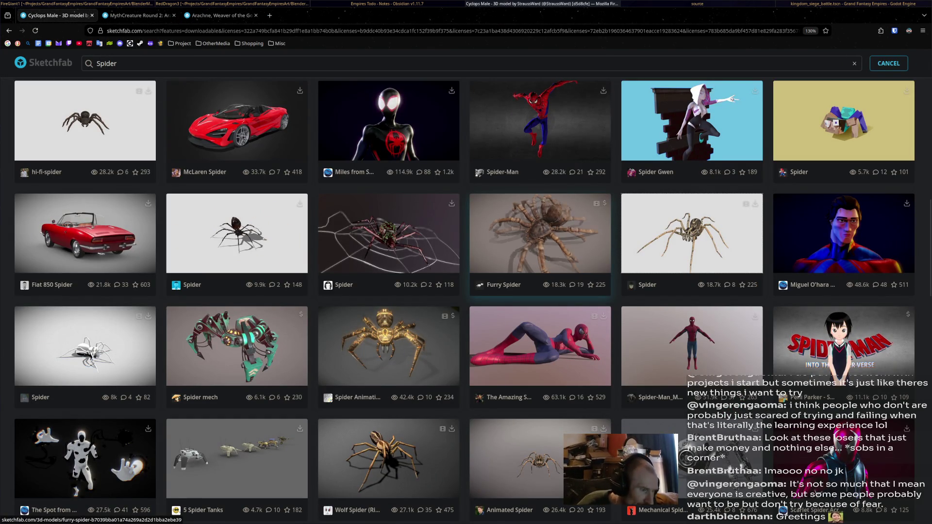
# Scroll far down the downloadable Spider results and open 'Arachne, The Spider' in a new tab.
pyautogui.scroll(-5, 540, 233)
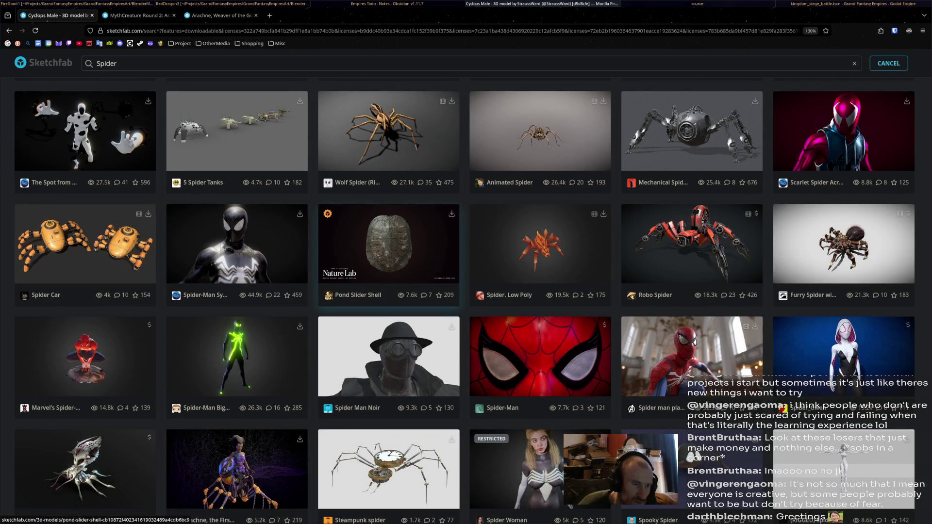
pyautogui.scroll(-3, 388, 267)
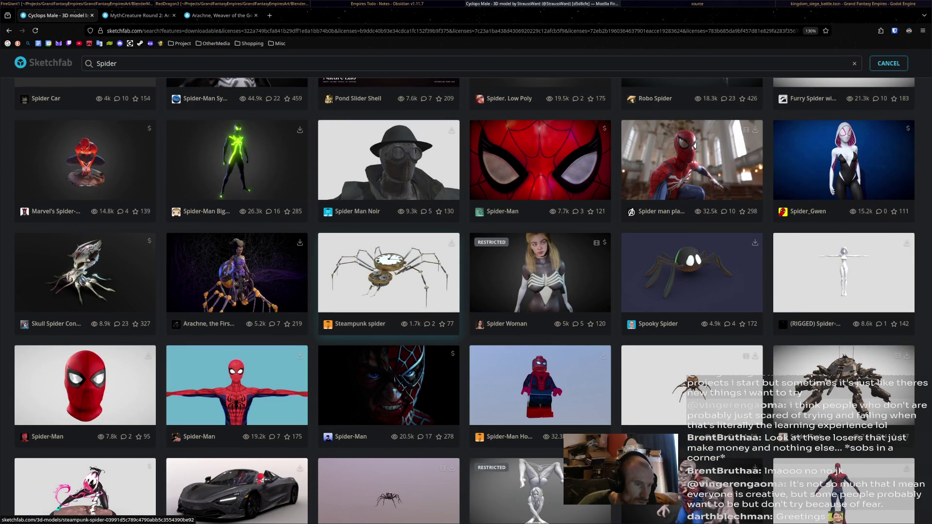
pyautogui.scroll(-4, 388, 267)
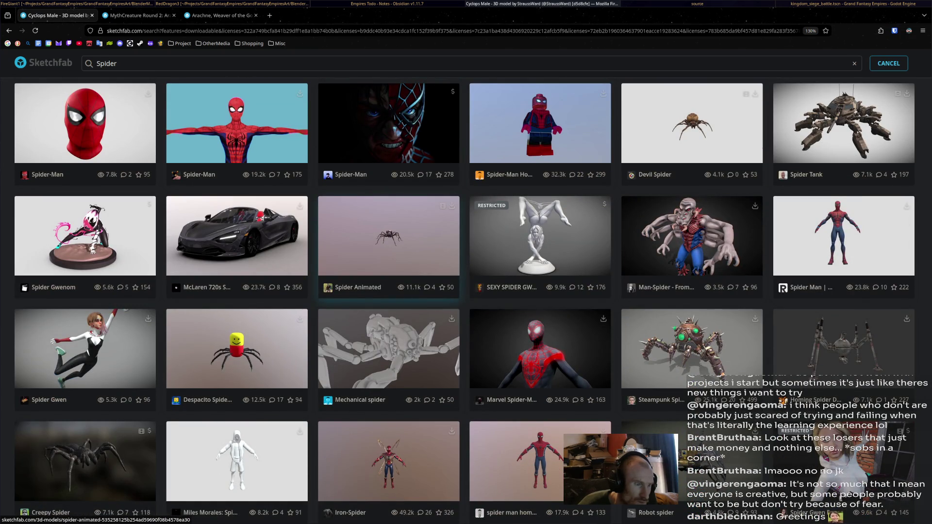
pyautogui.scroll(-3, 388, 267)
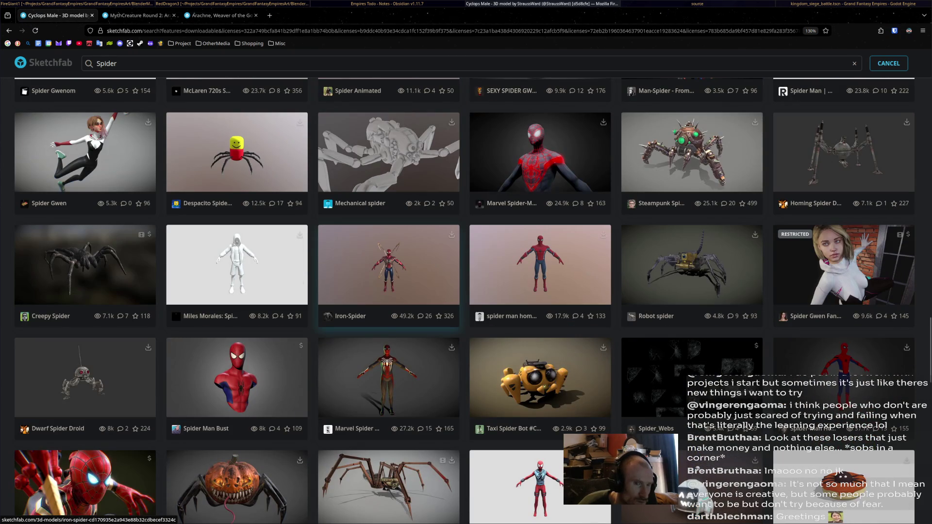
pyautogui.scroll(-3, 388, 267)
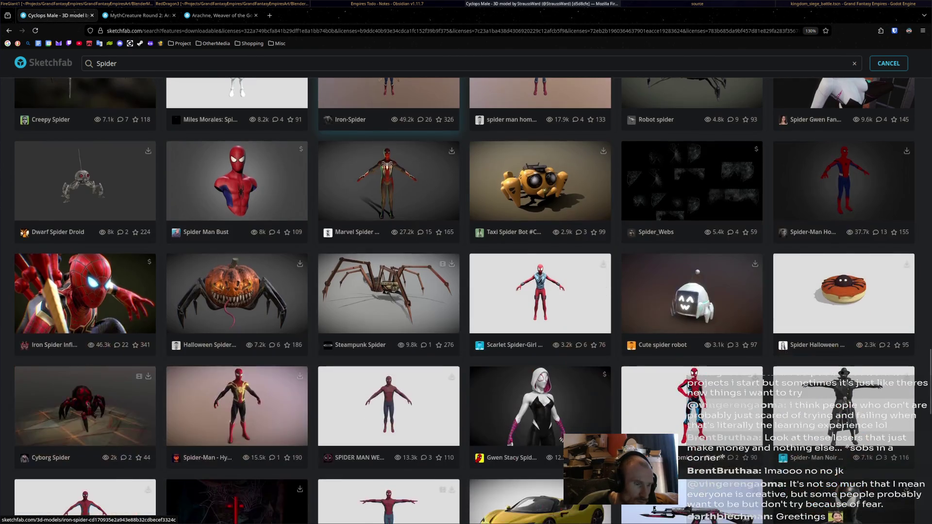
pyautogui.scroll(-3, 388, 267)
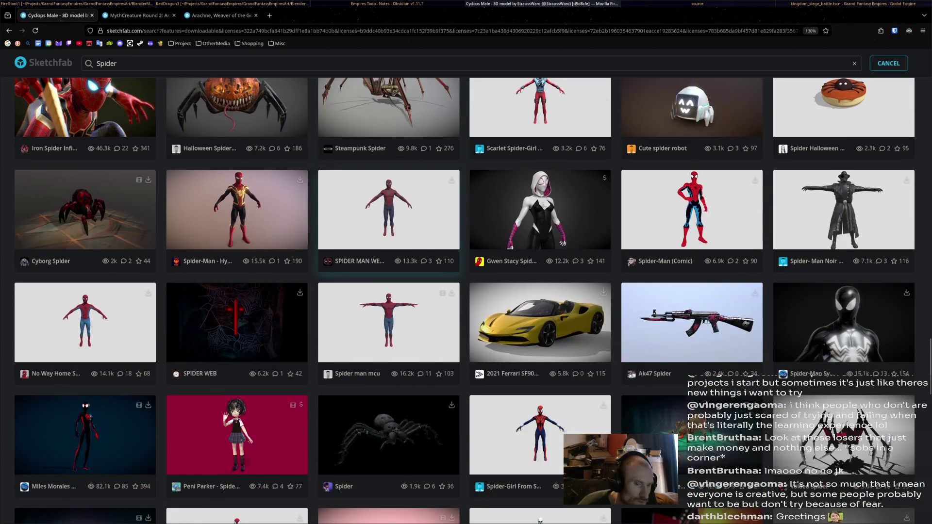
pyautogui.scroll(-2, 389, 269)
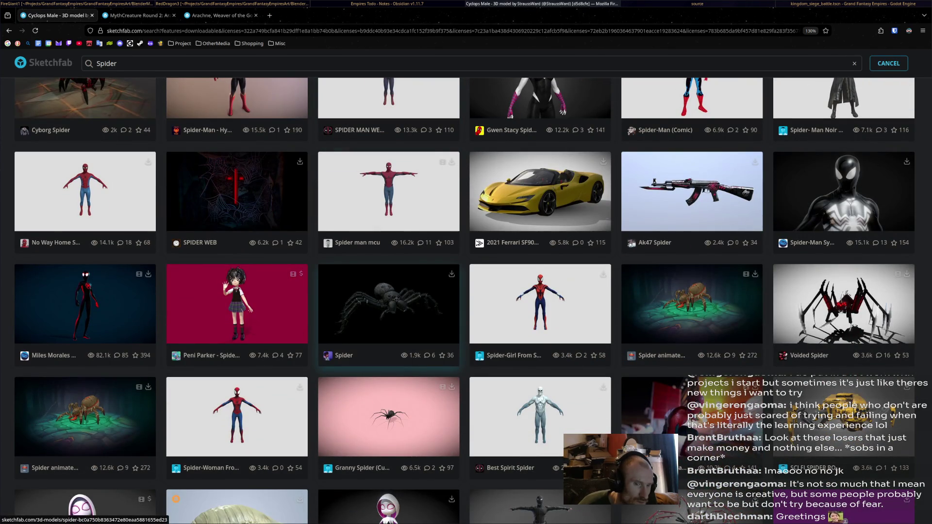
pyautogui.scroll(-3, 388, 269)
pyautogui.scroll(-4, 388, 269)
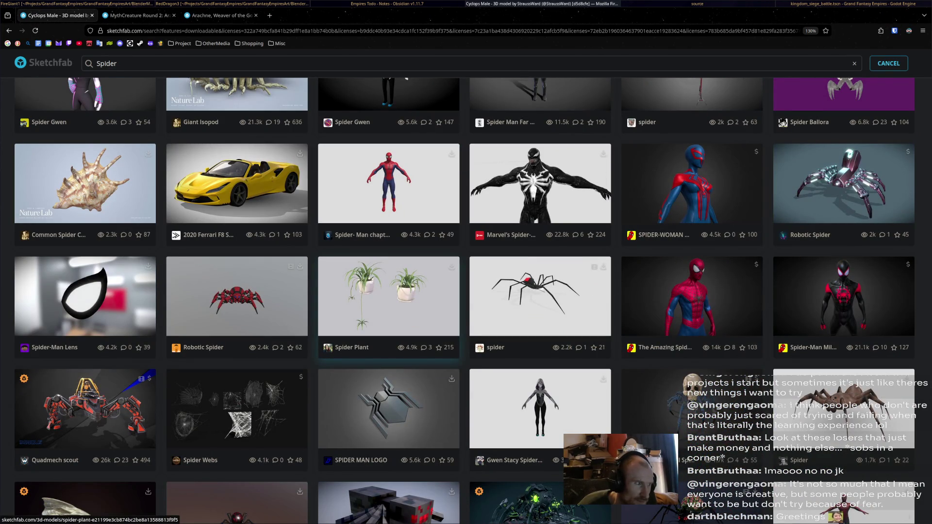
pyautogui.scroll(-4, 388, 269)
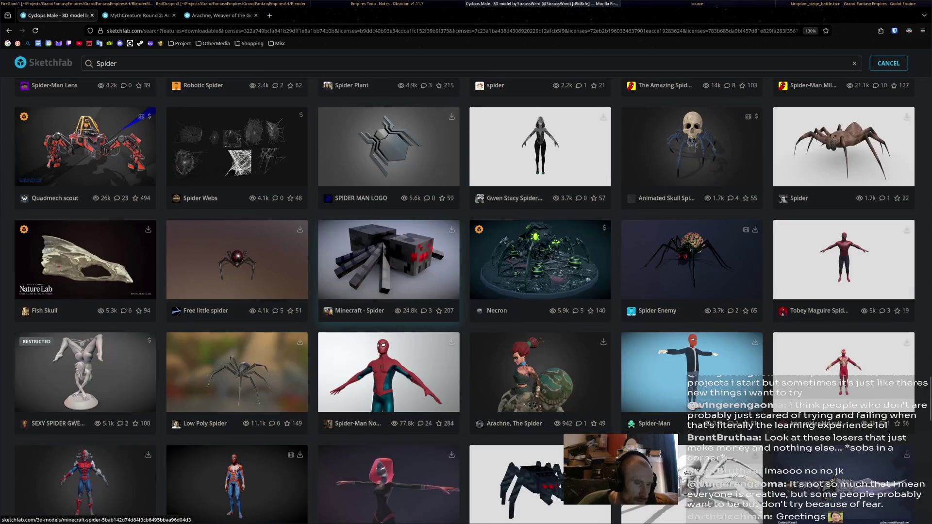
pyautogui.scroll(-2, 388, 270)
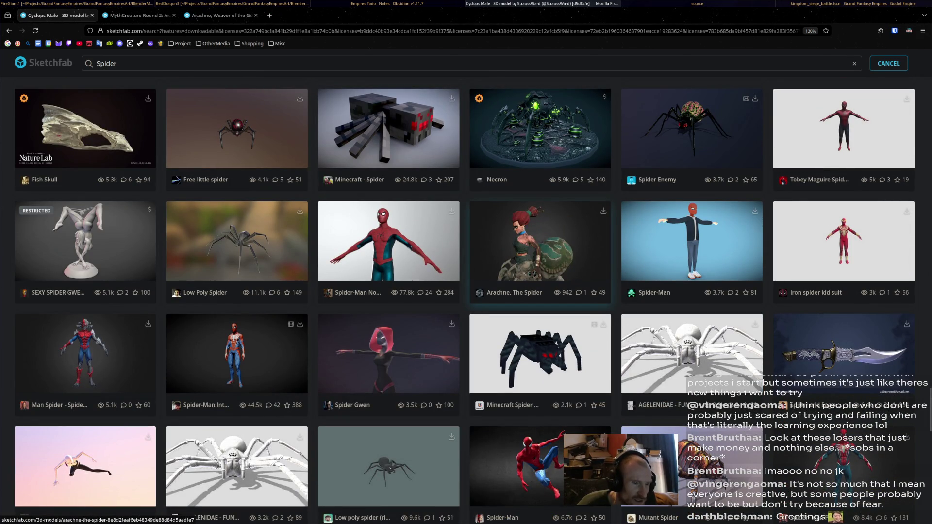
pyautogui.middleClick(540, 241)
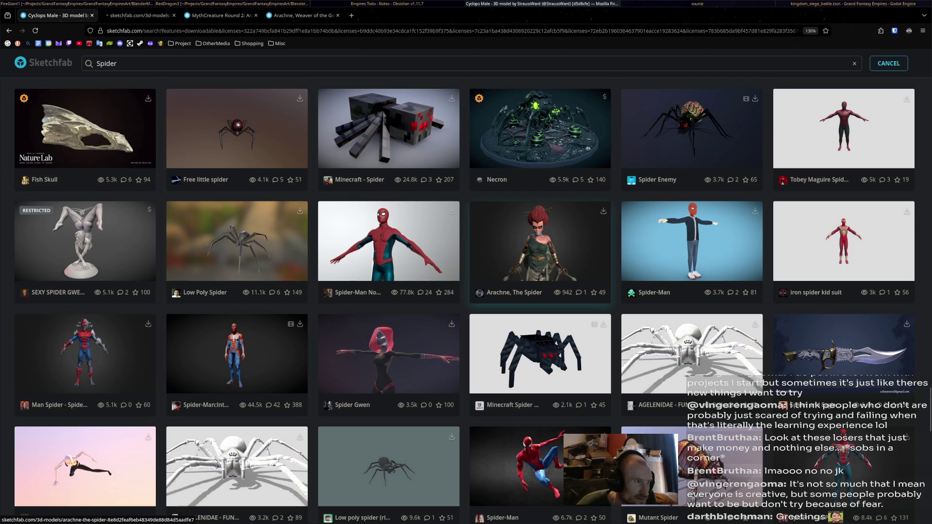
pyautogui.click(138, 15)
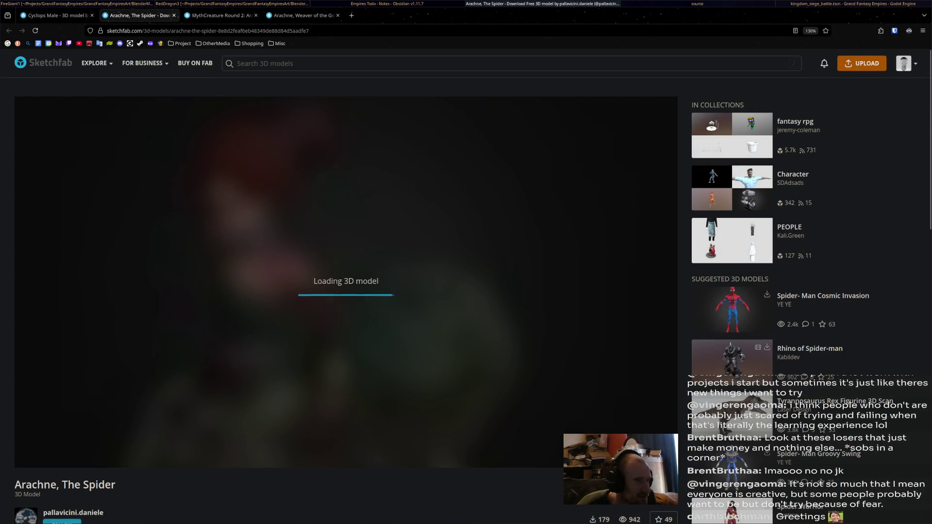
pyautogui.scroll(-2, 340, 292)
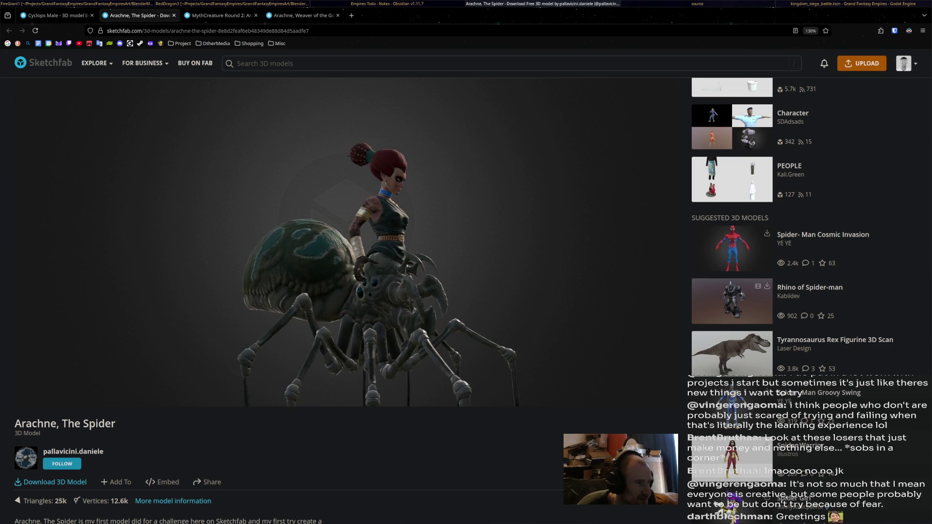
pyautogui.scroll(-5, 340, 291)
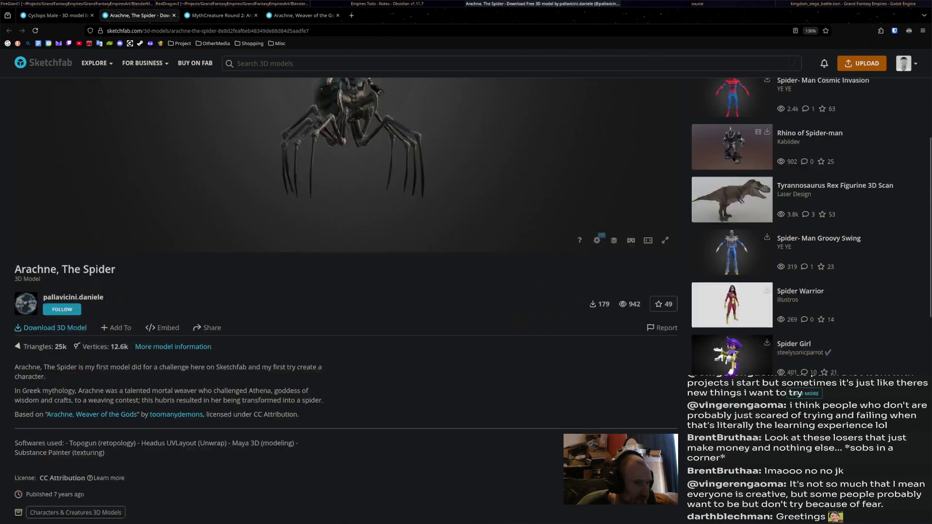
pyautogui.scroll(-2, 340, 291)
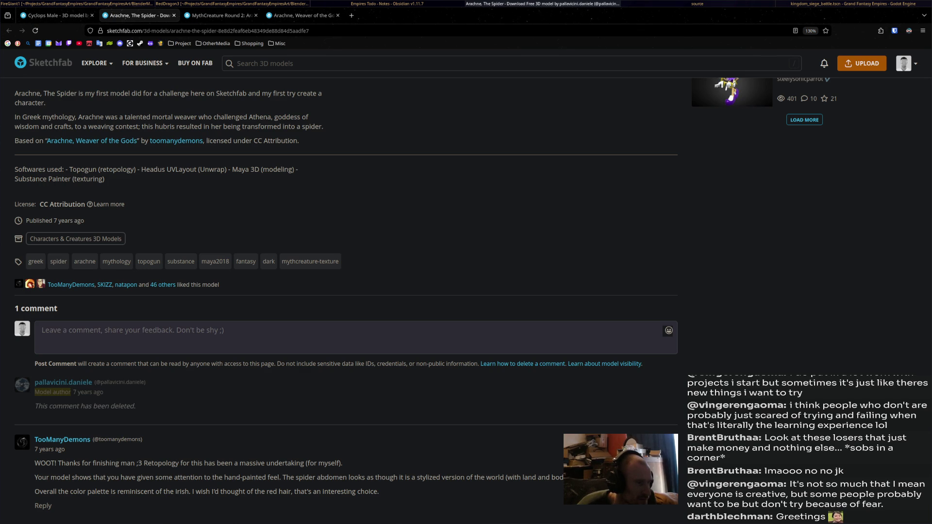
pyautogui.scroll(3, 340, 291)
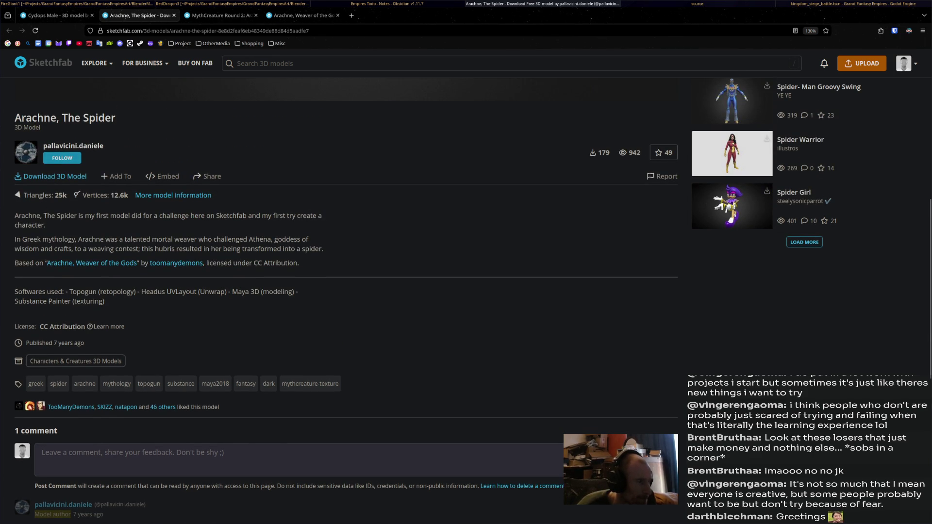
pyautogui.scroll(6, 340, 291)
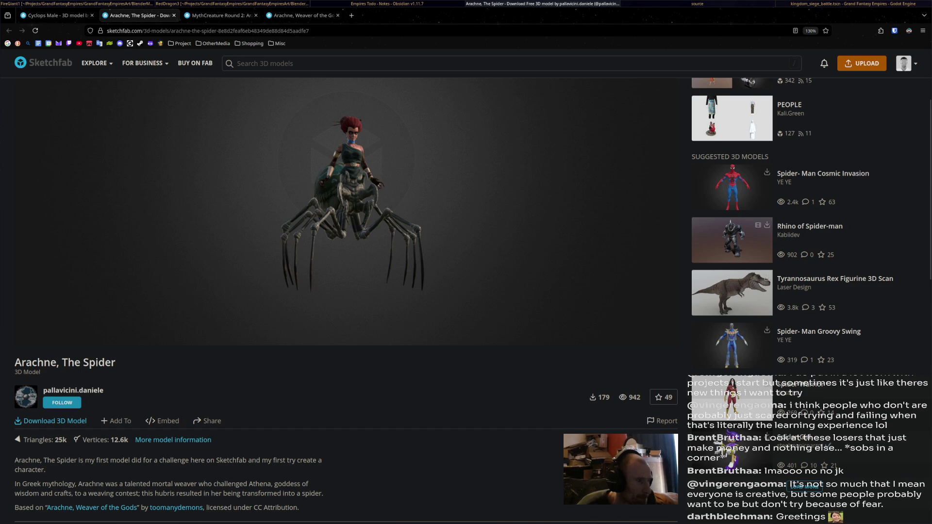
pyautogui.click(56, 15)
pyautogui.scroll(-5, 465, 291)
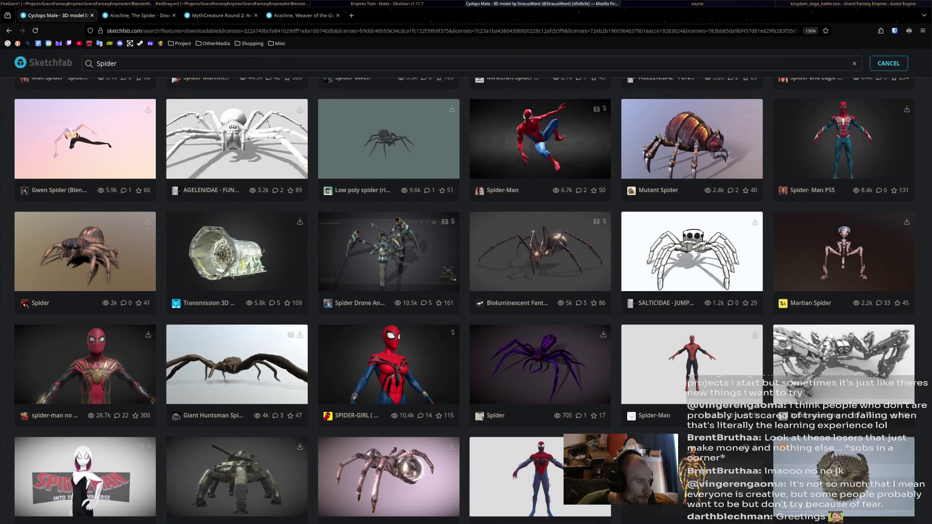
pyautogui.scroll(-4, 388, 291)
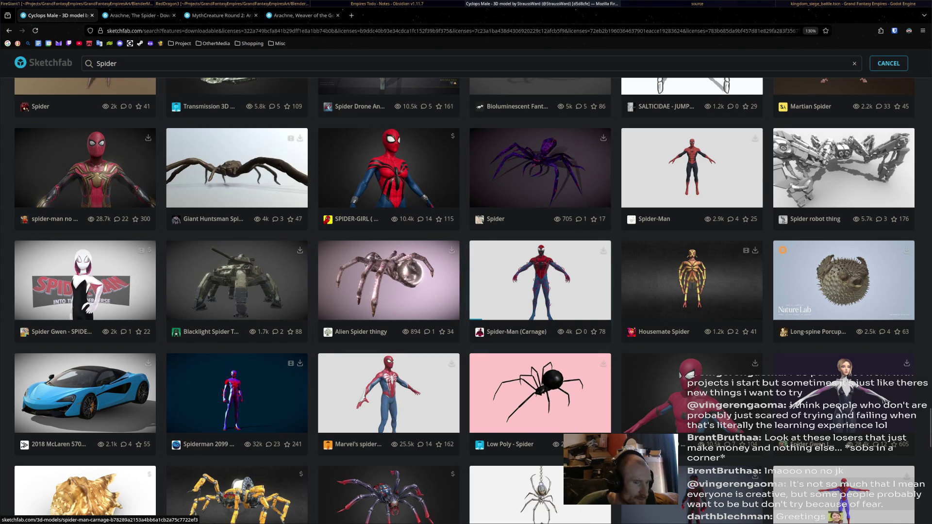
pyautogui.scroll(-5, 540, 292)
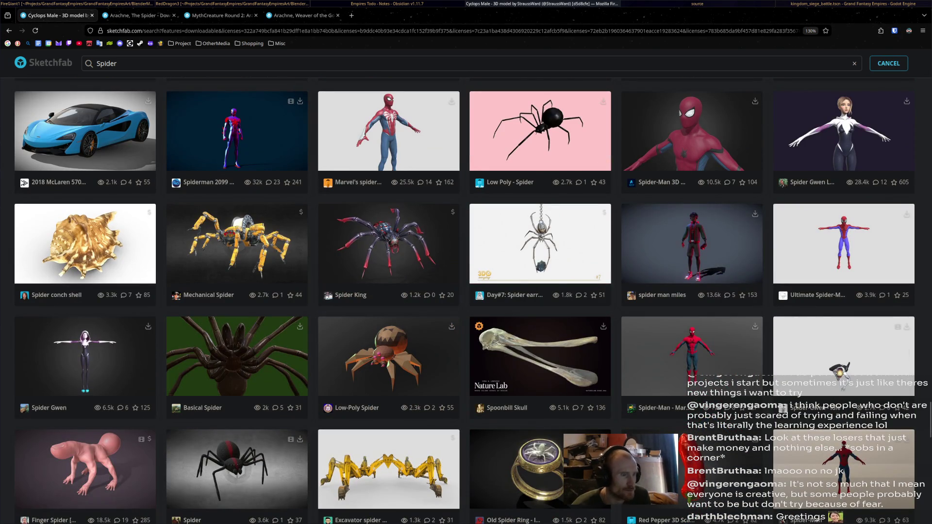
pyautogui.scroll(-1, 405, 225)
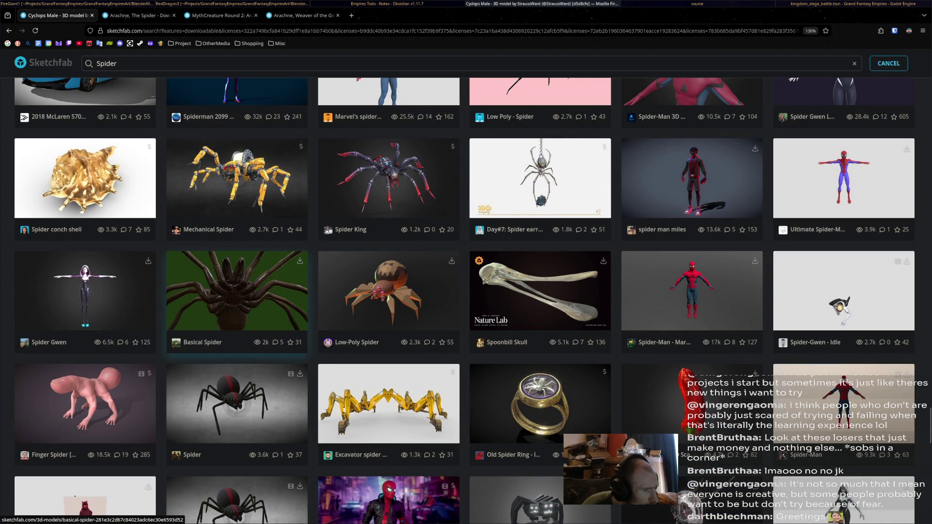
pyautogui.scroll(-3, 237, 291)
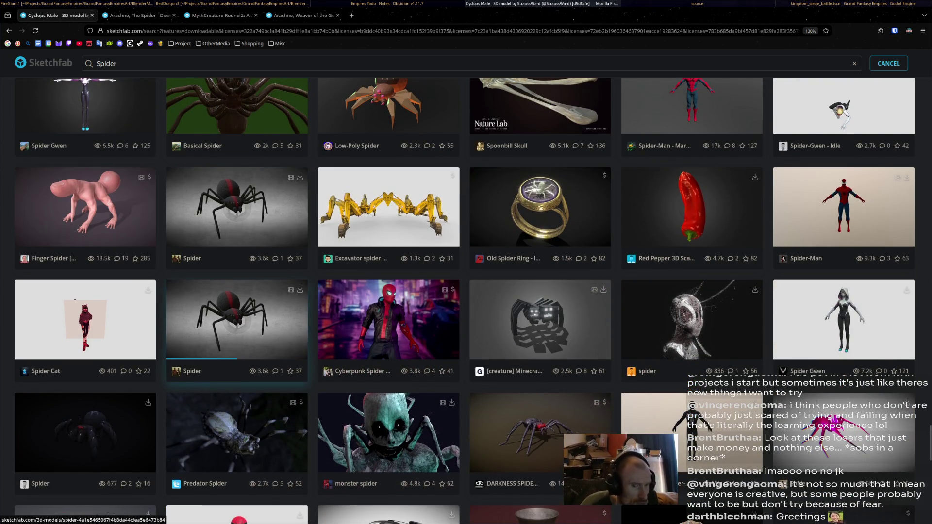
pyautogui.scroll(-4, 237, 315)
pyautogui.scroll(-2, 237, 315)
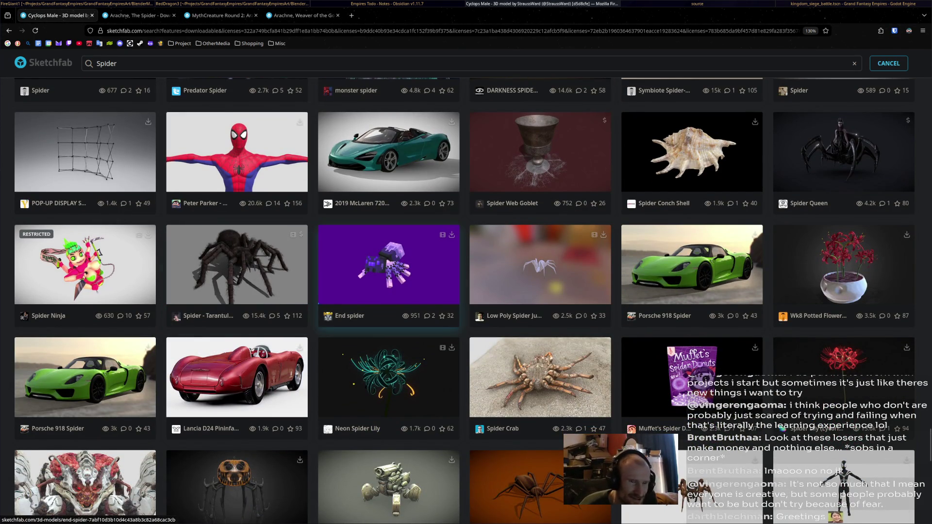
pyautogui.scroll(-2, 388, 272)
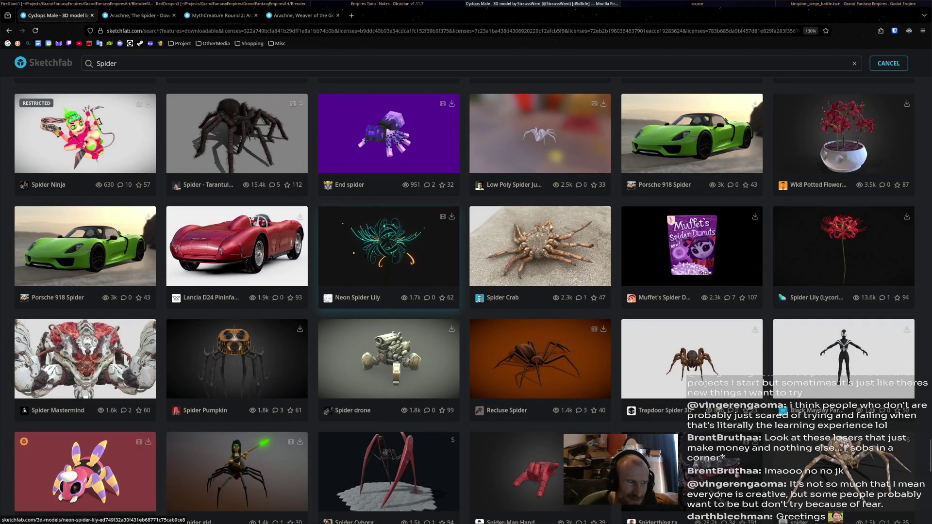
pyautogui.scroll(-3, 389, 272)
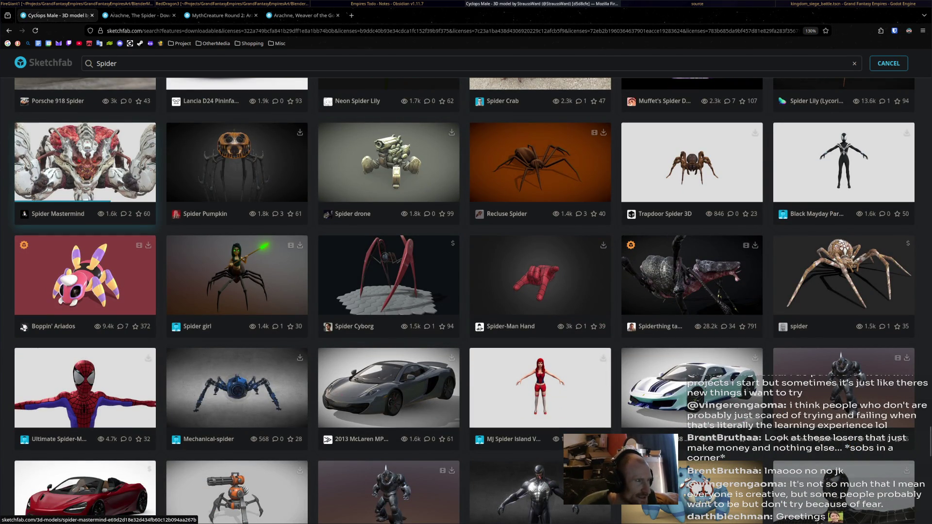
pyautogui.scroll(-5, 85, 165)
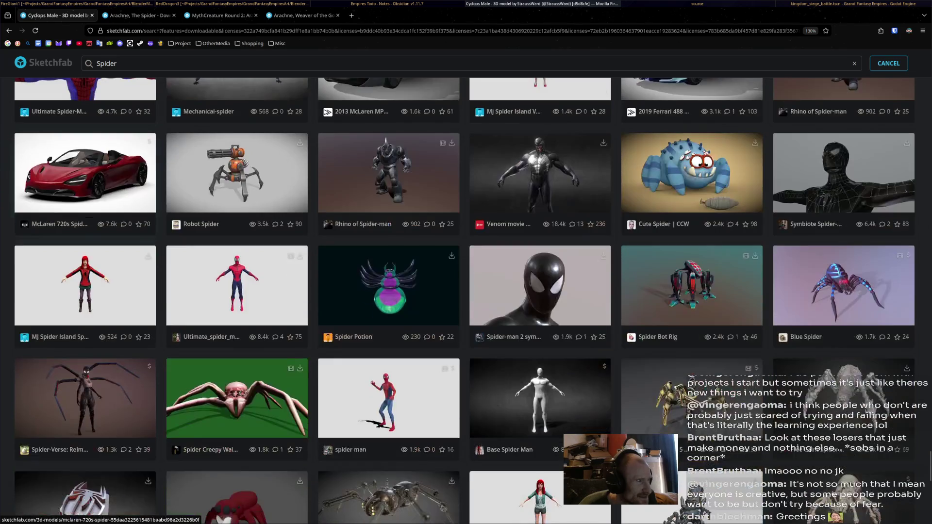
pyautogui.scroll(2, 388, 311)
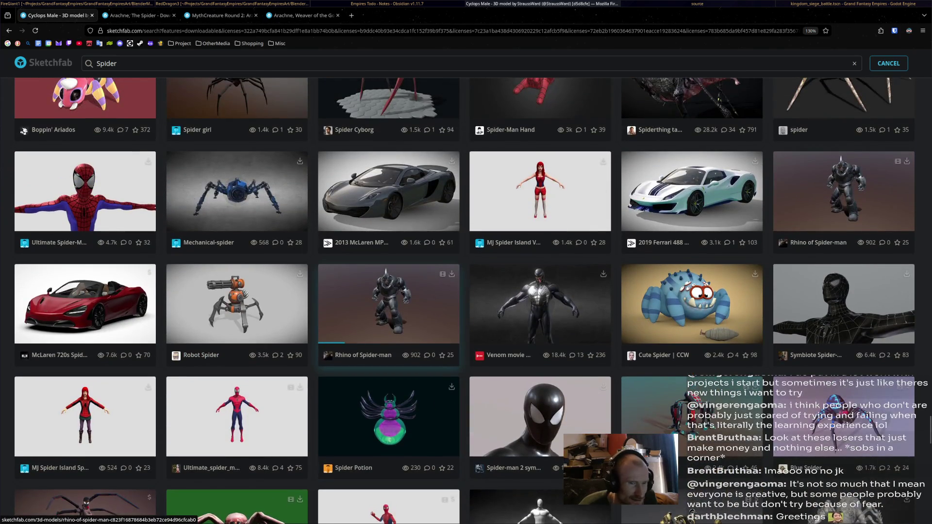
pyautogui.scroll(-3, 389, 320)
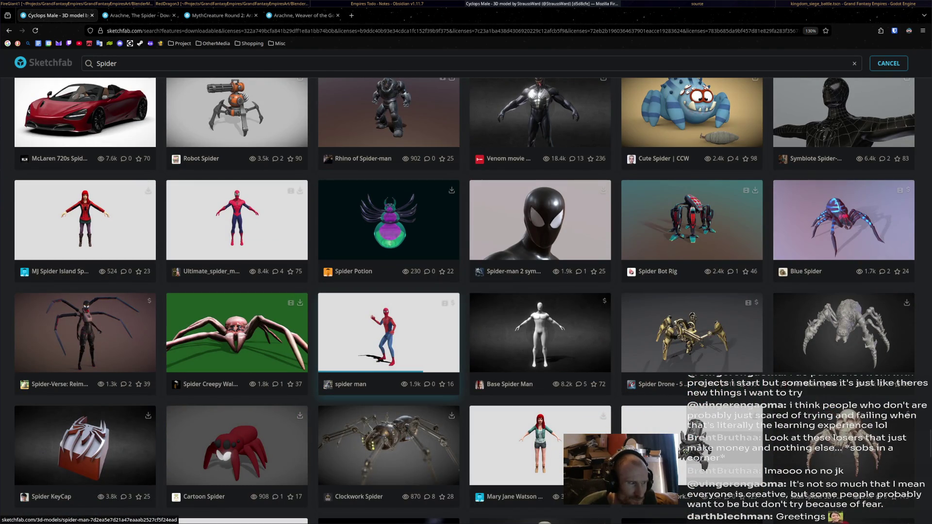
pyautogui.scroll(-2, 388, 321)
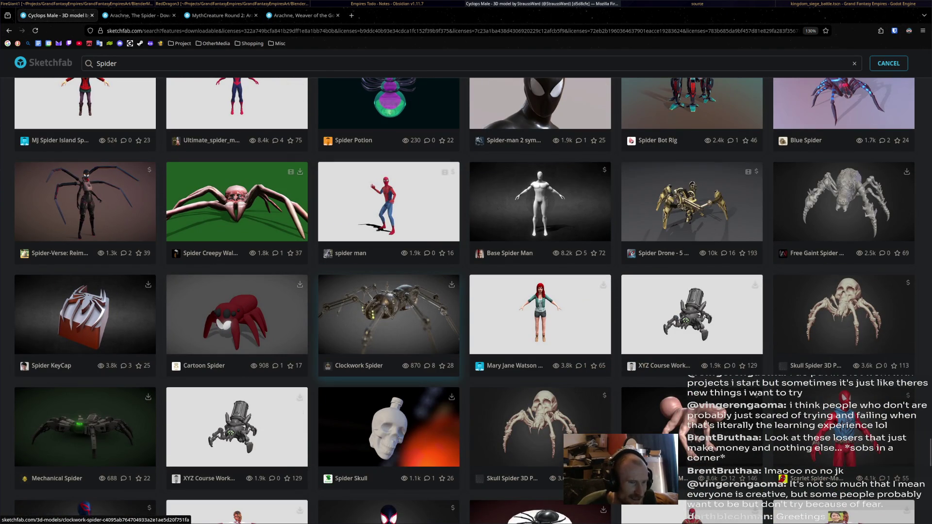
pyautogui.scroll(-2, 466, 301)
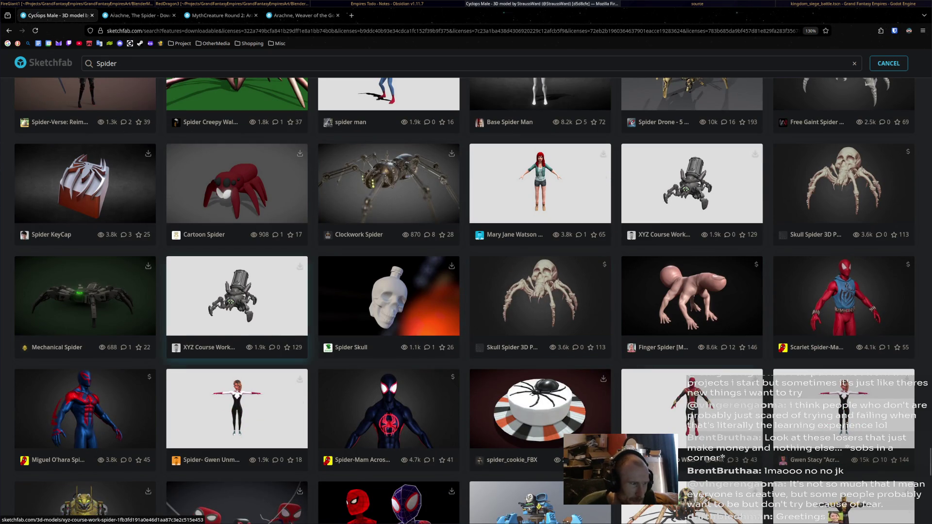
pyautogui.scroll(-1, 237, 267)
pyautogui.scroll(-1, 237, 267)
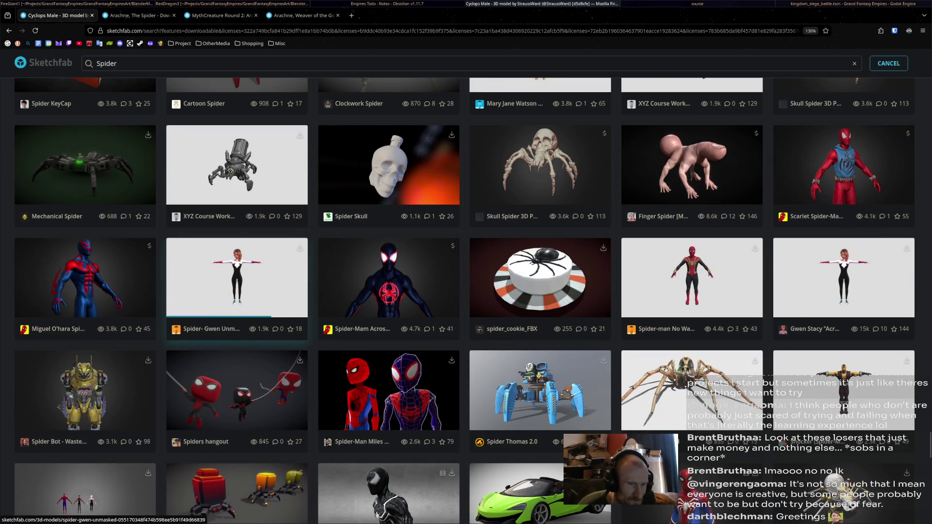
pyautogui.scroll(-2, 237, 267)
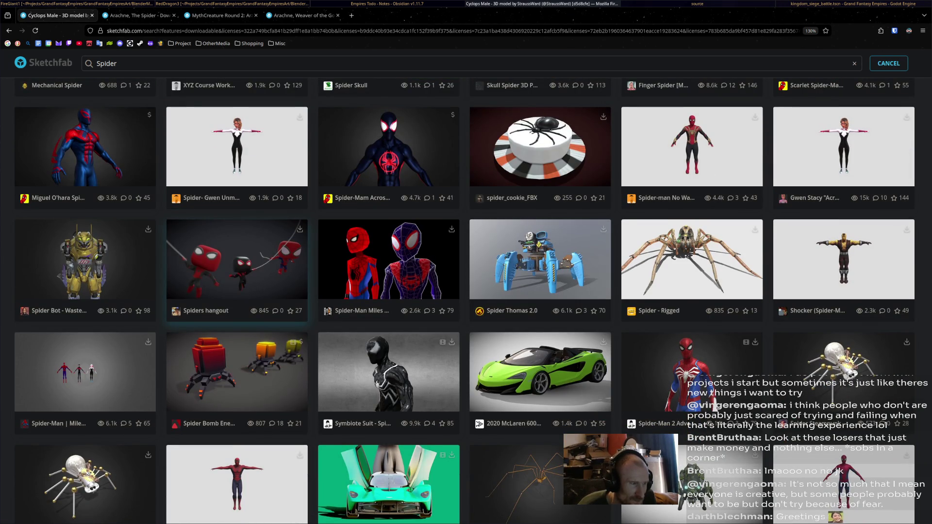
pyautogui.scroll(-3, 236, 315)
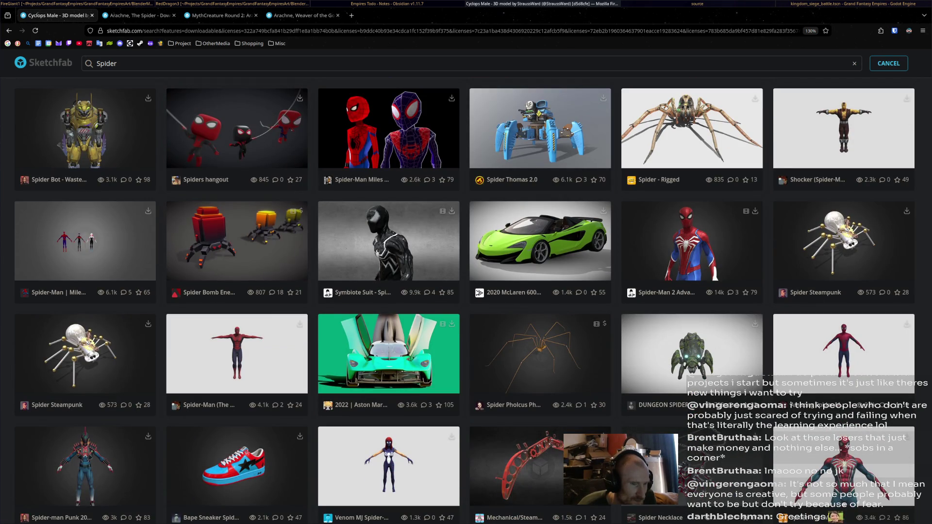
pyautogui.scroll(-4, 237, 282)
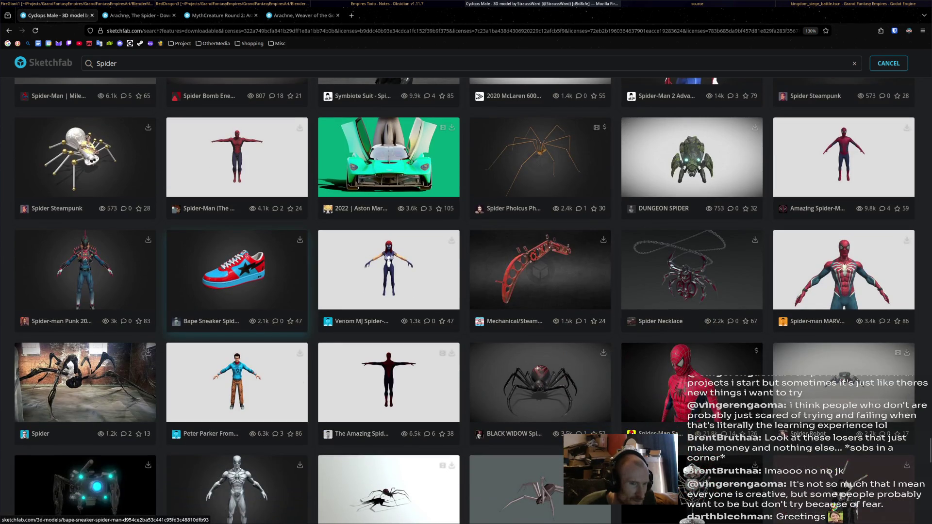
pyautogui.scroll(-3, 291, 304)
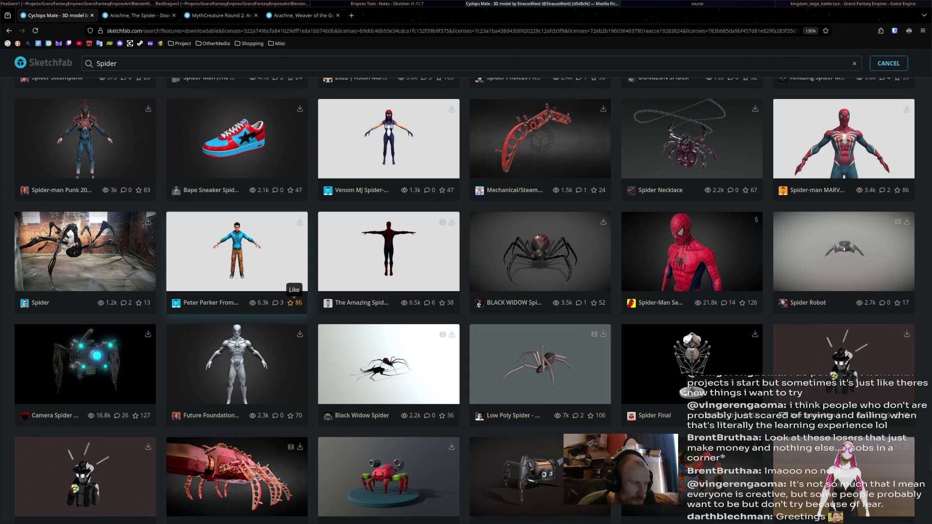
pyautogui.scroll(-5, 290, 303)
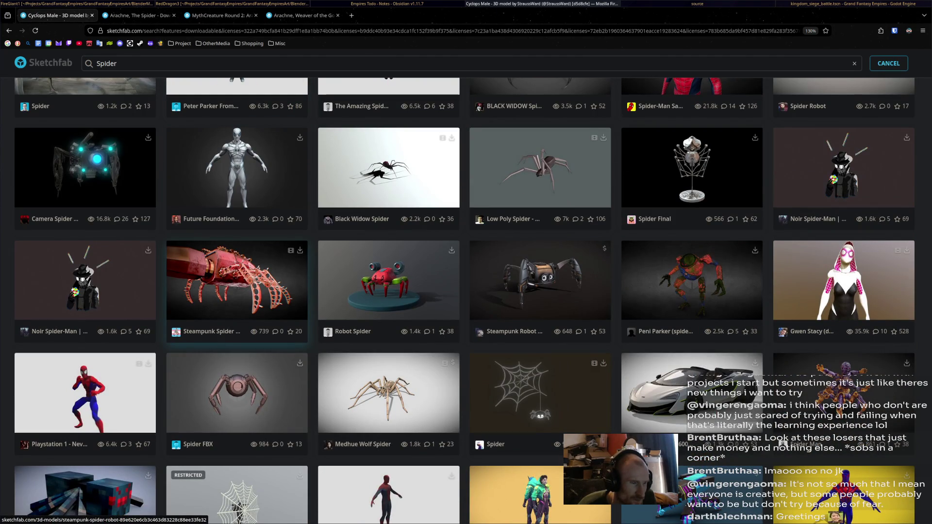
pyautogui.scroll(-5, 237, 291)
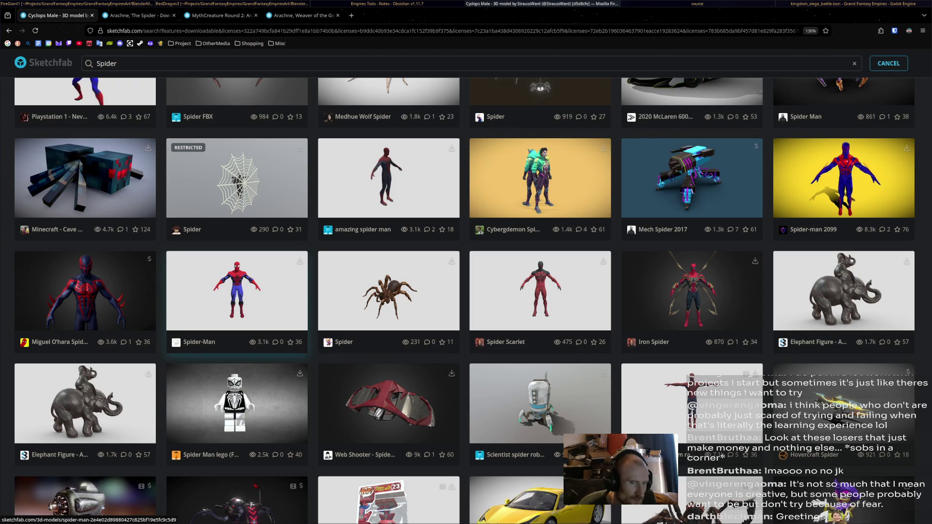
pyautogui.scroll(-3, 237, 316)
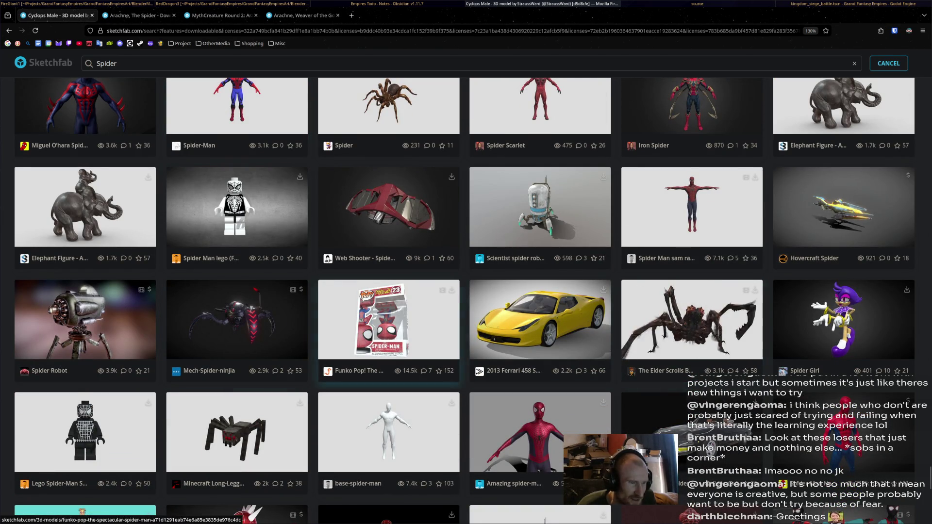
pyautogui.scroll(-3, 388, 349)
pyautogui.scroll(-2, 389, 349)
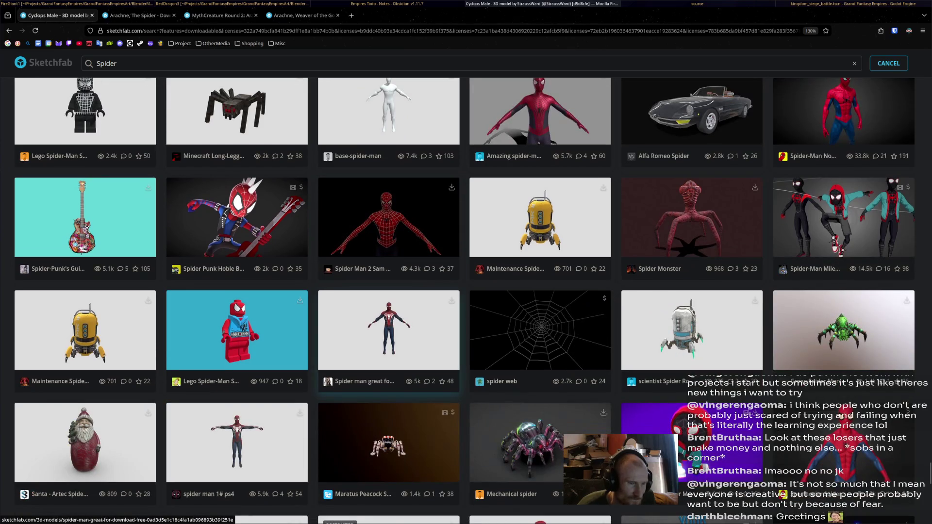
pyautogui.scroll(-5, 388, 349)
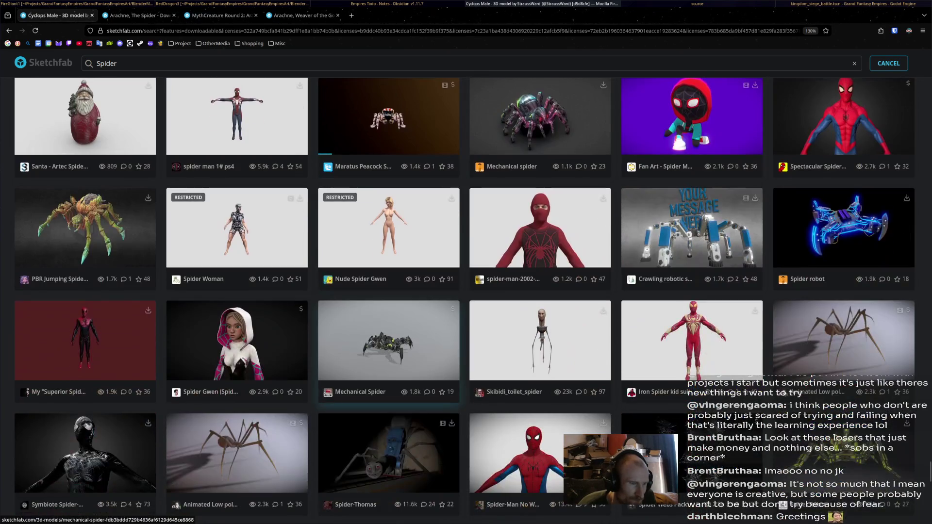
pyautogui.scroll(-4, 388, 350)
pyautogui.scroll(1, 388, 350)
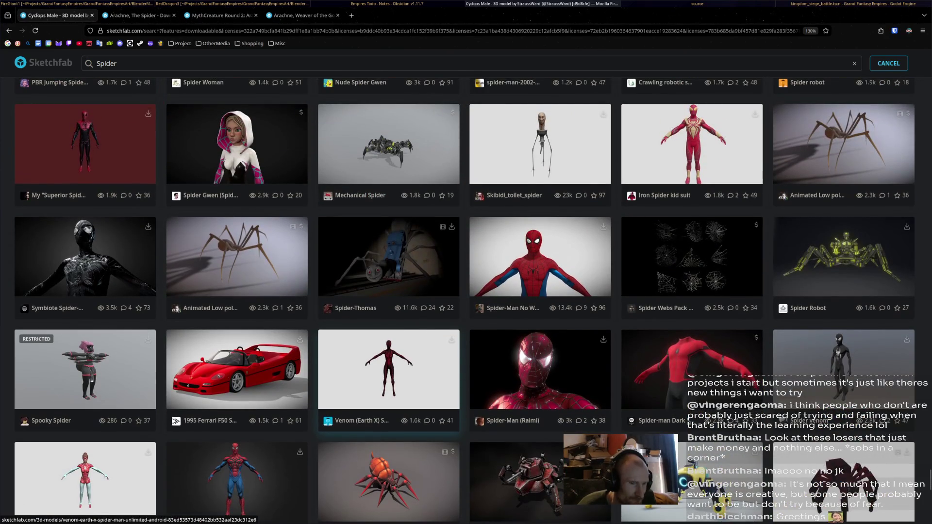
pyautogui.scroll(-2, 388, 350)
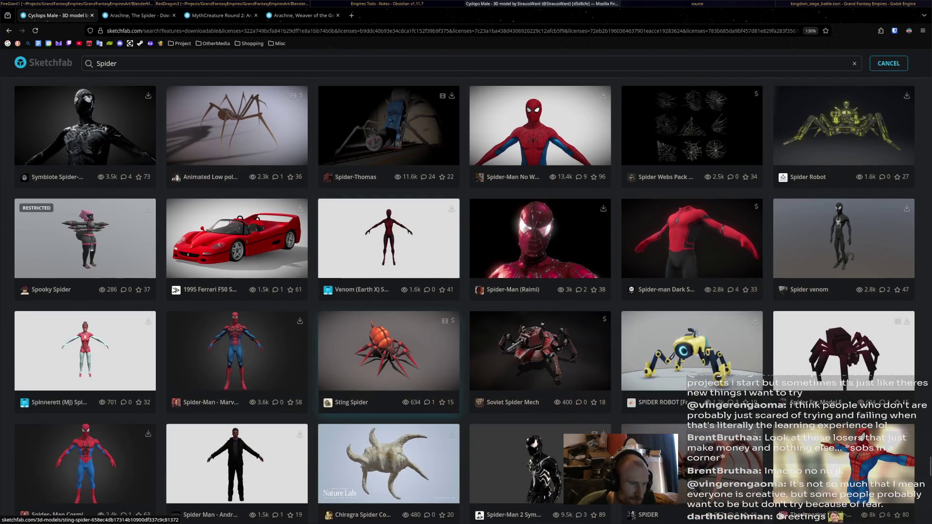
pyautogui.scroll(-2, 388, 349)
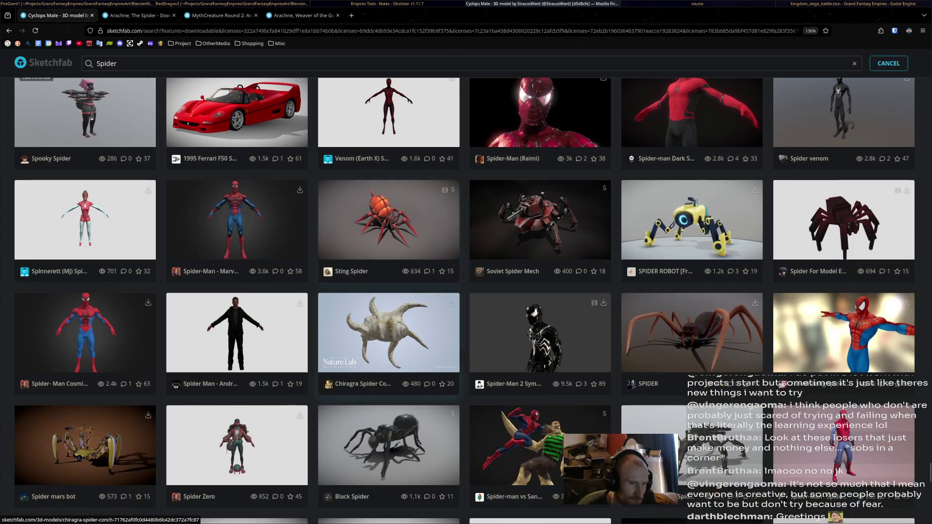
pyautogui.scroll(-3, 388, 349)
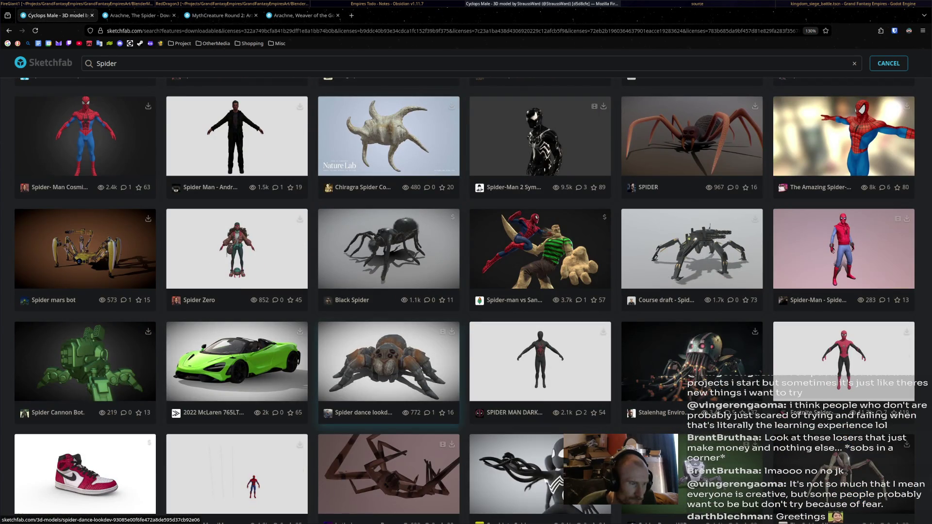
pyautogui.scroll(-3, 388, 349)
pyautogui.scroll(-2, 389, 349)
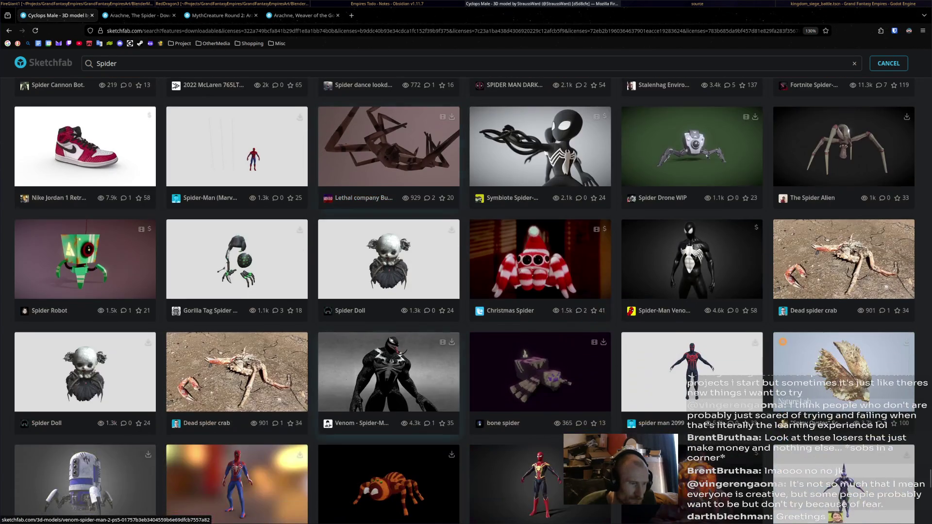
pyautogui.scroll(-4, 388, 350)
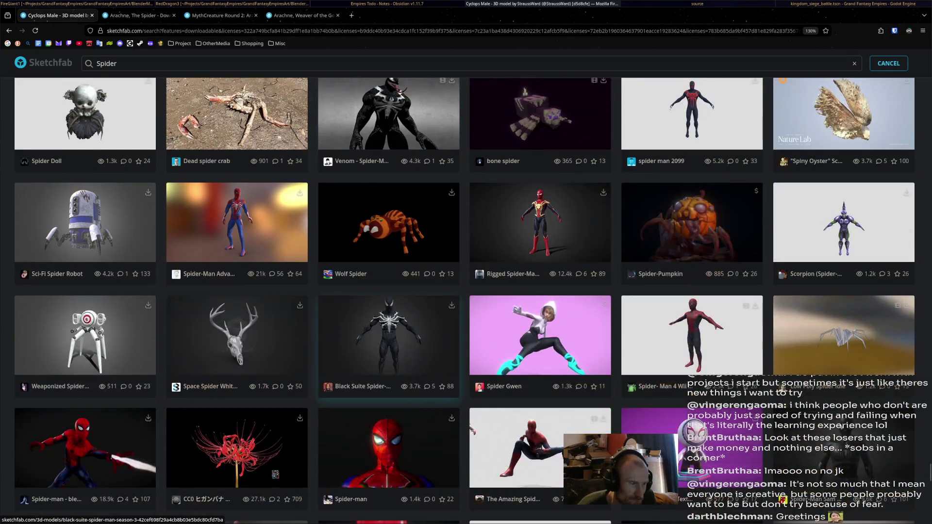
pyautogui.scroll(-2, 389, 350)
pyautogui.scroll(-2, 388, 350)
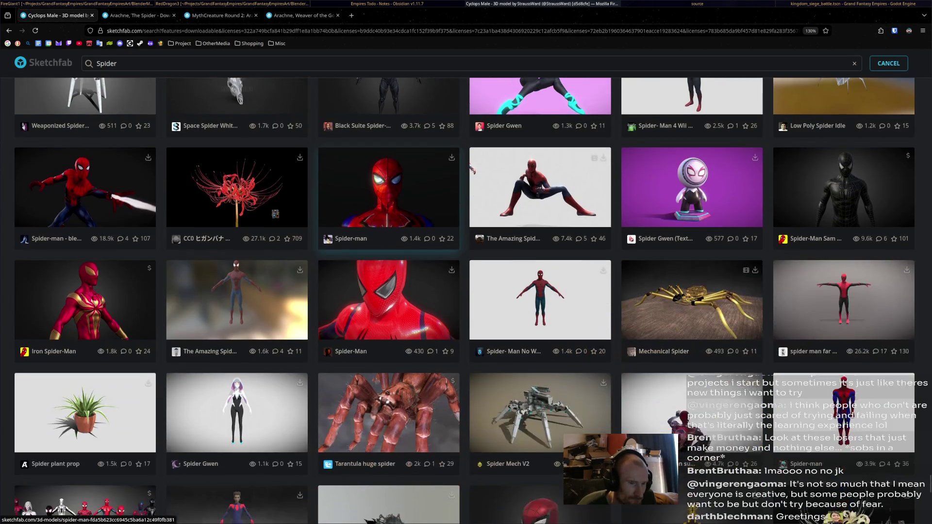
pyautogui.scroll(-4, 388, 350)
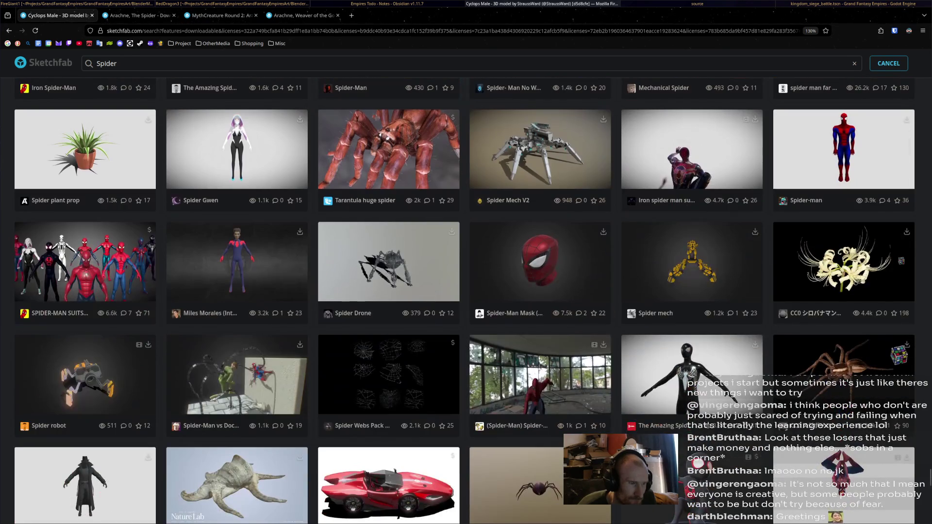
pyautogui.scroll(-2, 388, 350)
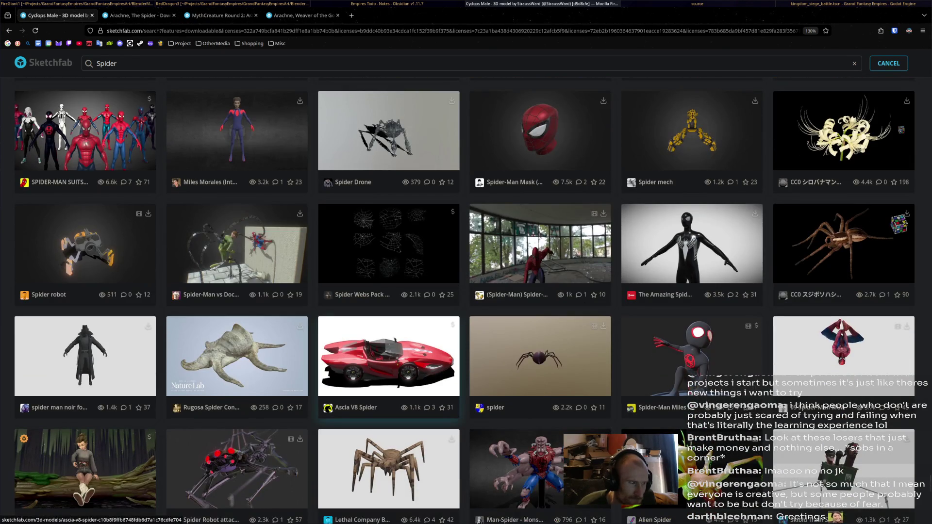
pyautogui.scroll(-4, 389, 349)
pyautogui.scroll(-2, 389, 350)
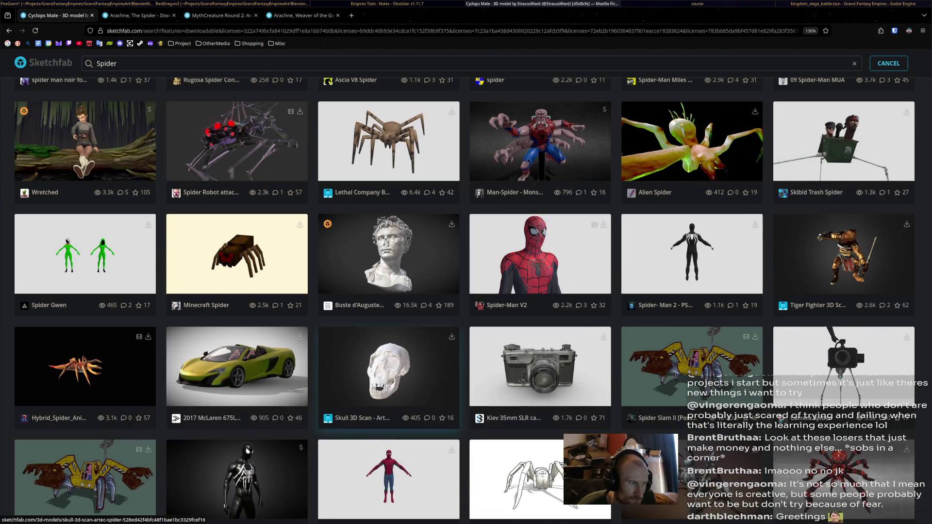
pyautogui.scroll(-2, 389, 359)
pyautogui.scroll(-3, 388, 359)
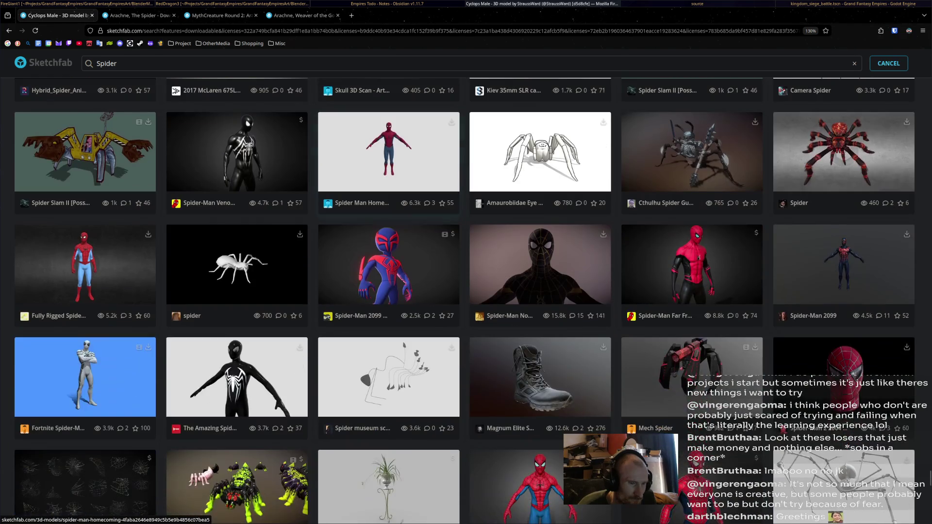
pyautogui.scroll(-2, 388, 359)
pyautogui.scroll(-3, 389, 360)
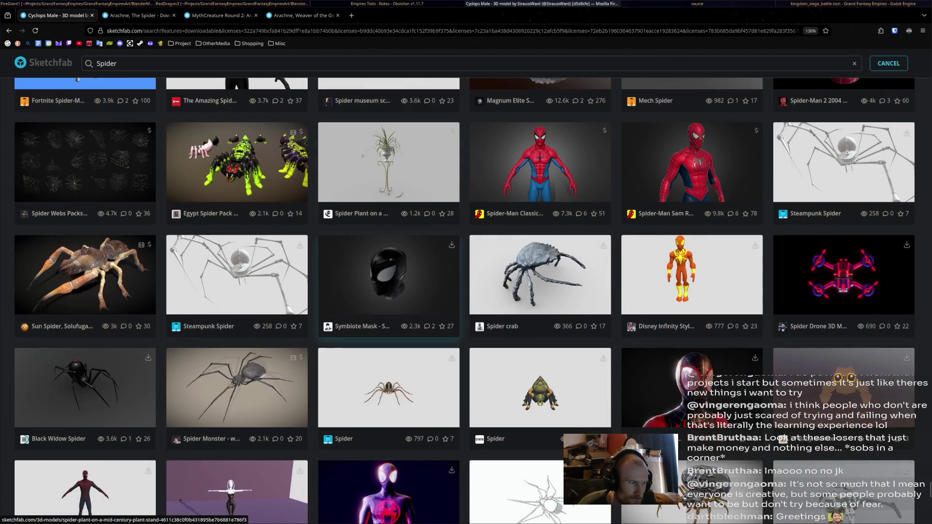
pyautogui.scroll(-4, 389, 359)
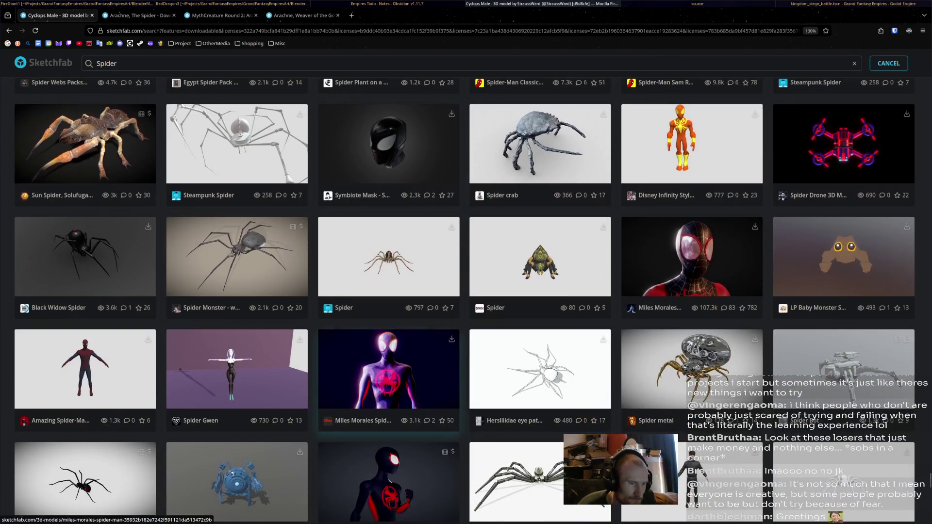
pyautogui.scroll(-3, 388, 359)
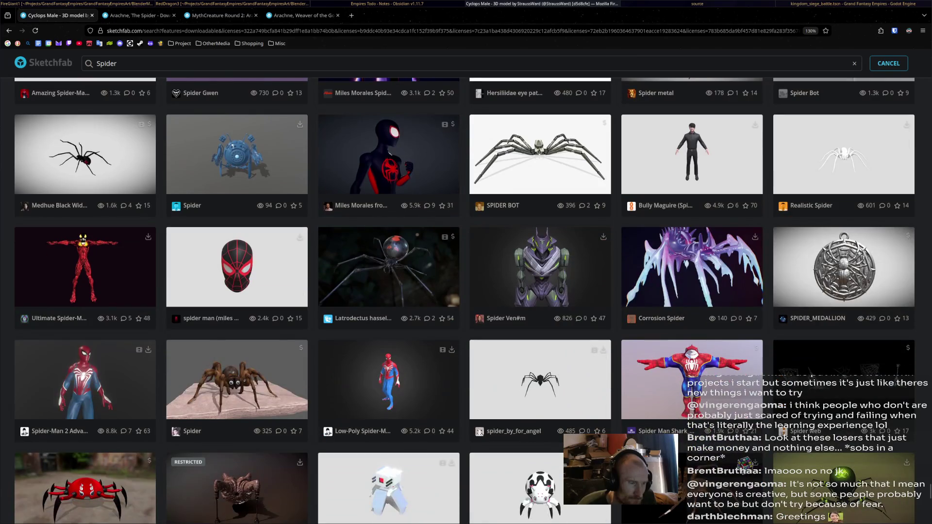
pyautogui.scroll(-3, 389, 359)
pyautogui.scroll(-2, 388, 339)
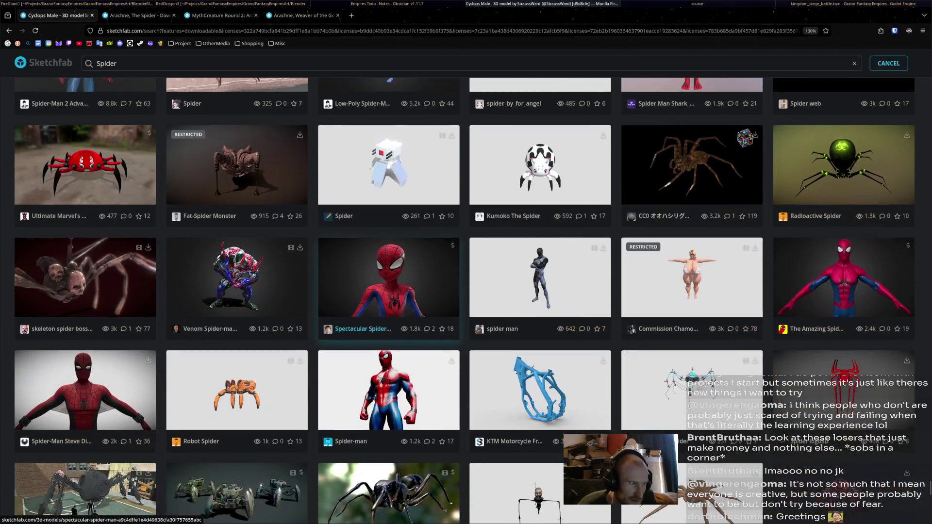
pyautogui.scroll(-3, 388, 340)
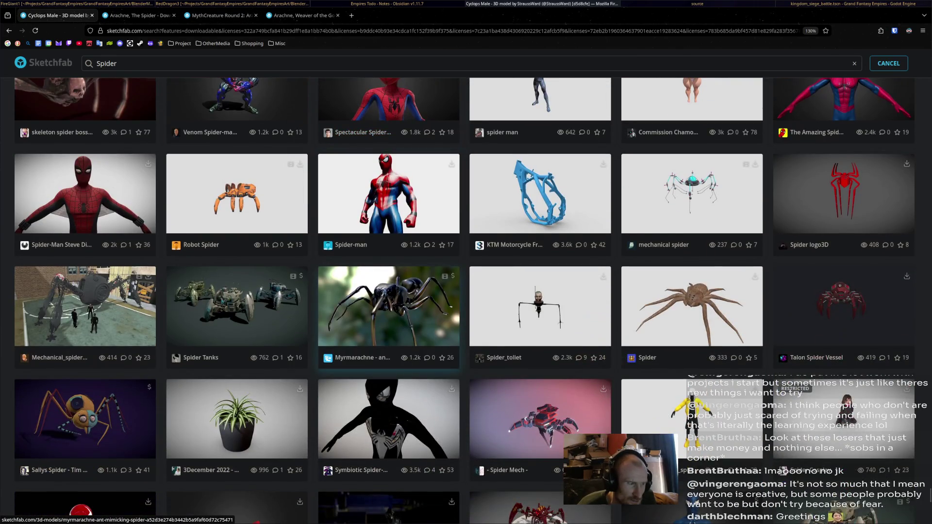
pyautogui.scroll(-2, 388, 306)
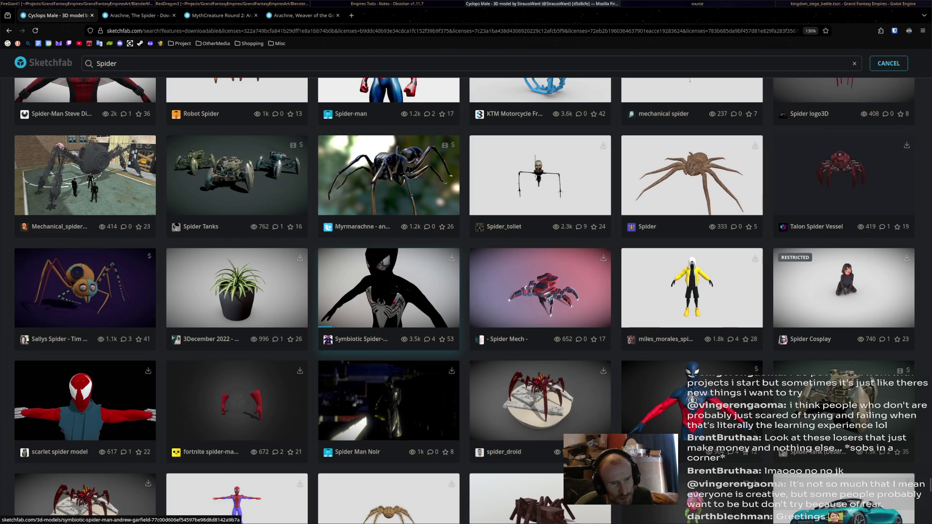
pyautogui.scroll(-5, 538, 292)
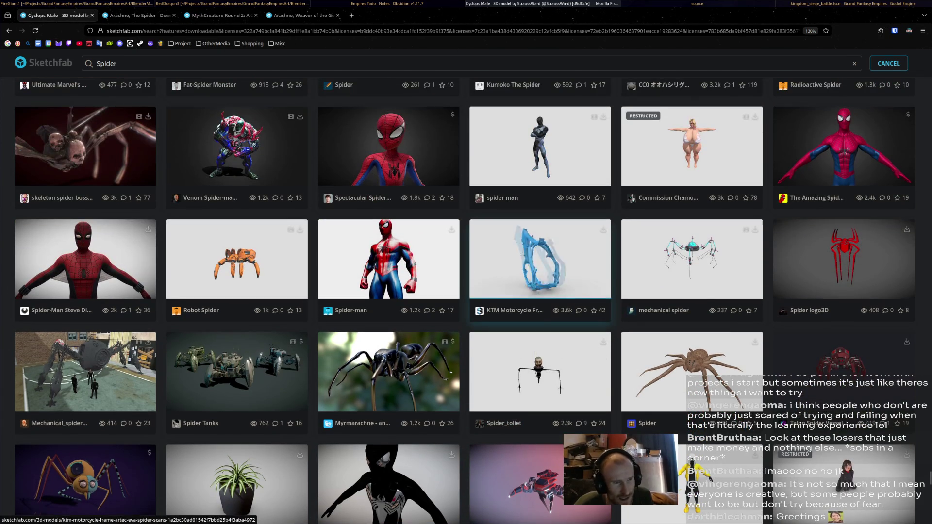
pyautogui.scroll(-5, 539, 291)
pyautogui.scroll(5, 539, 253)
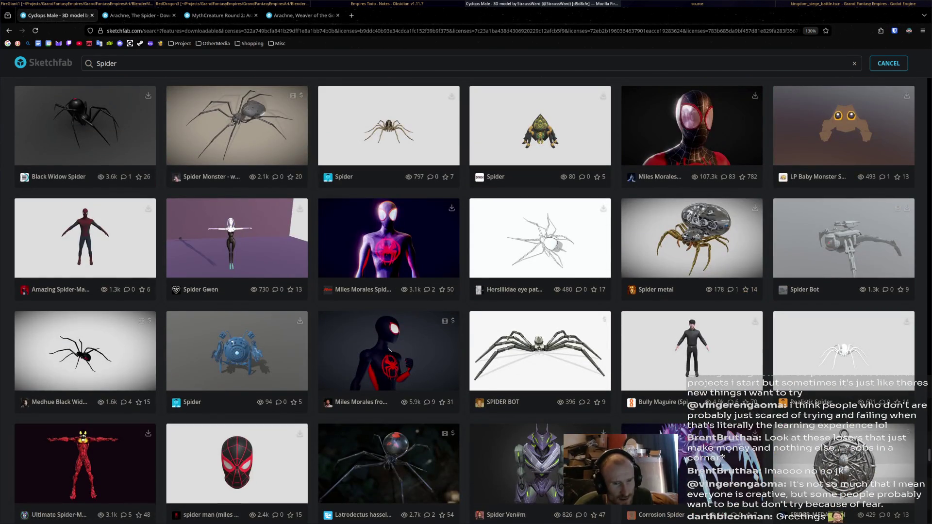
pyautogui.scroll(15, 538, 291)
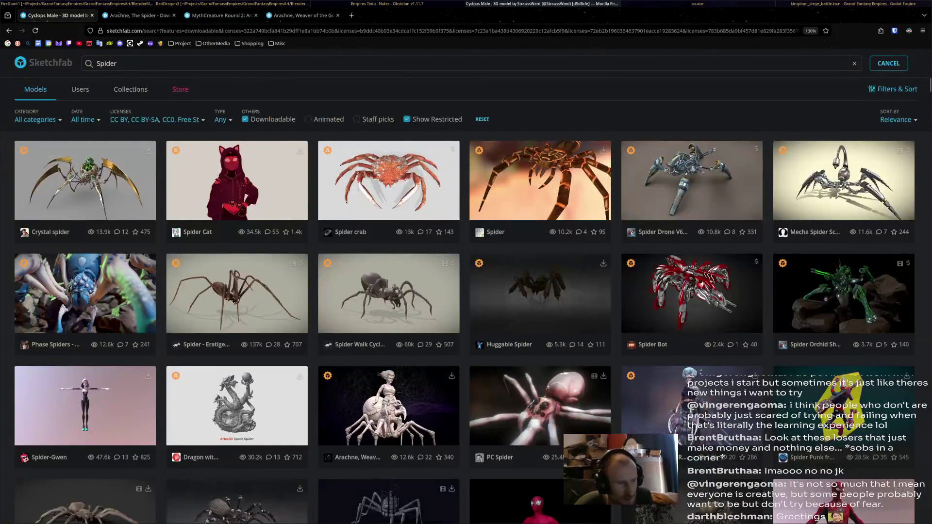
# Open the 'MythCreature Round 2: Arachne' model page from the Spider results.
pyautogui.scroll(-3, 388, 213)
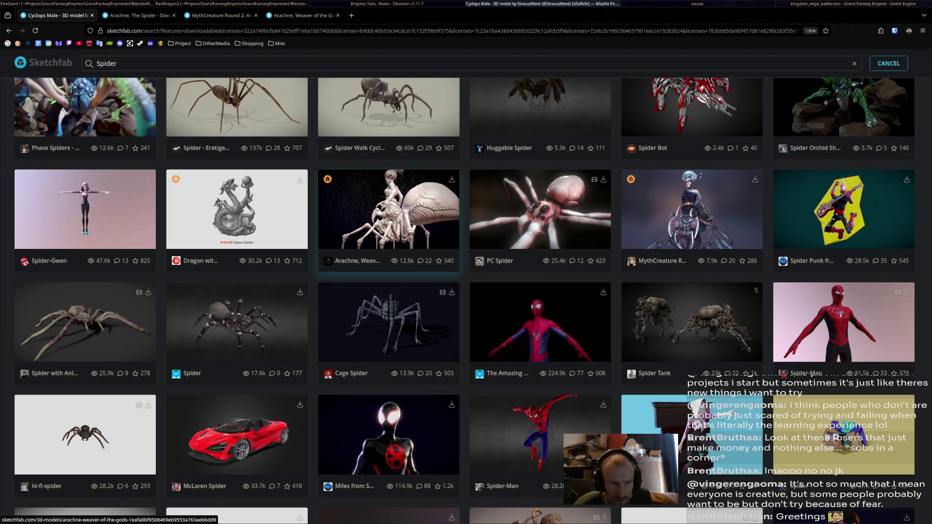
pyautogui.click(692, 214)
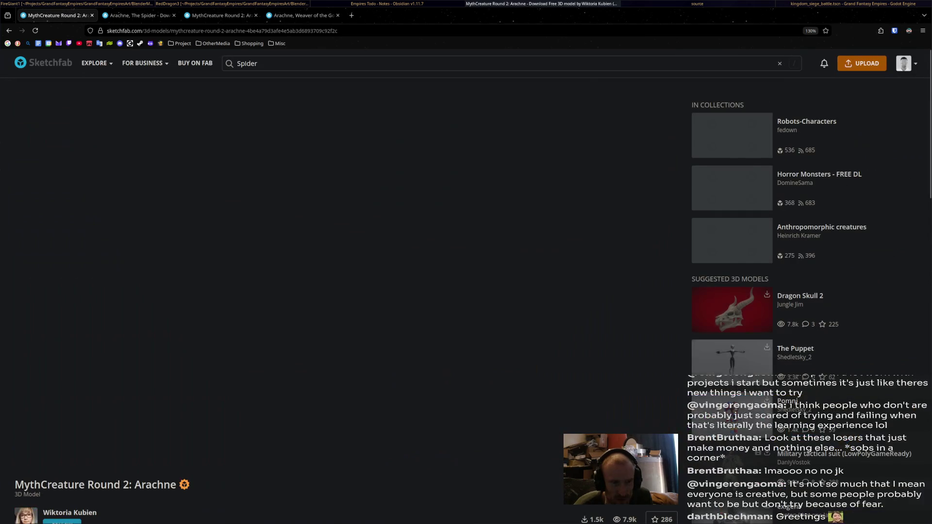